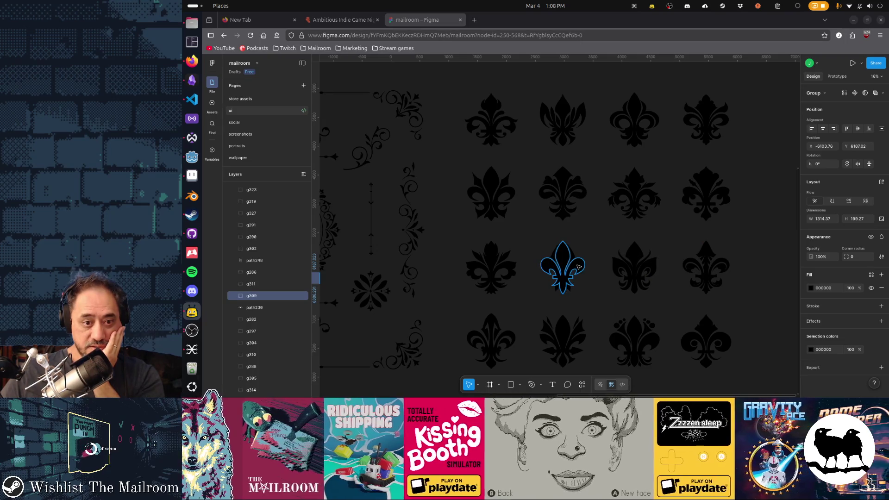
In Figma, select the wide flourish inside the bottom-row ornament group and copy it as PNG
click(537, 302)
scroll(509, 287, left, 5)
scroll(510, 288, down, 2)
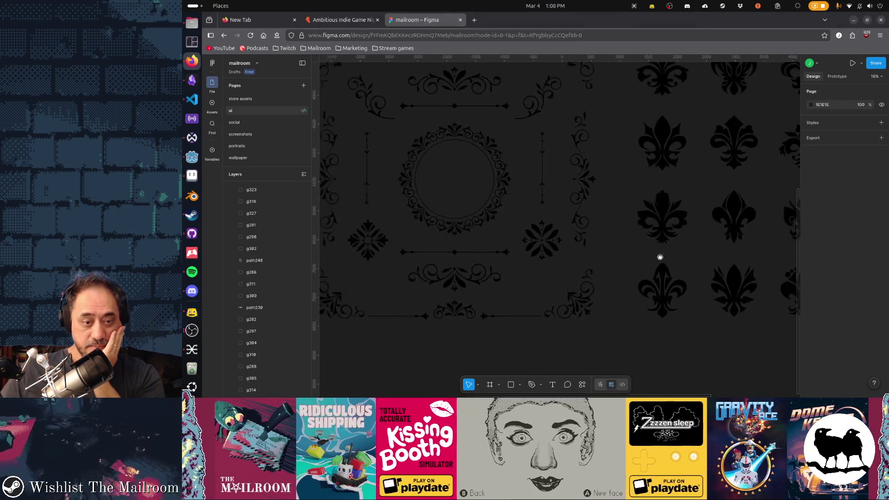
scroll(455, 274, left, 10)
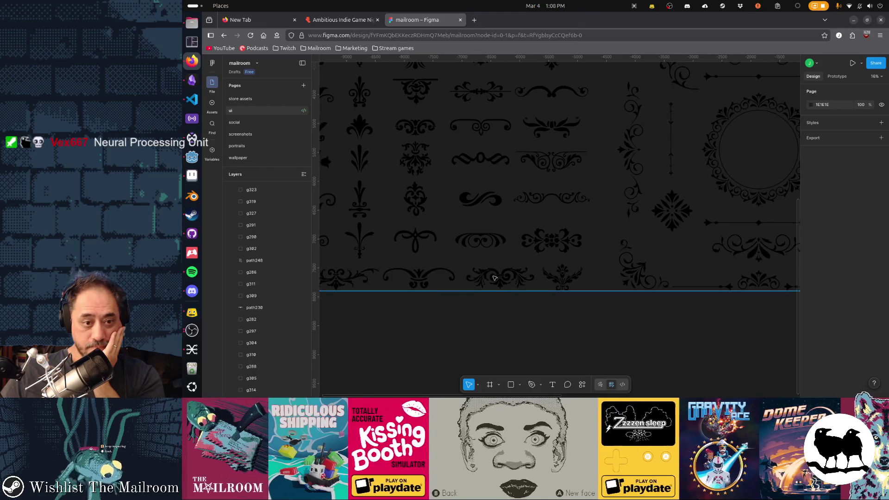
scroll(639, 305, right, 2)
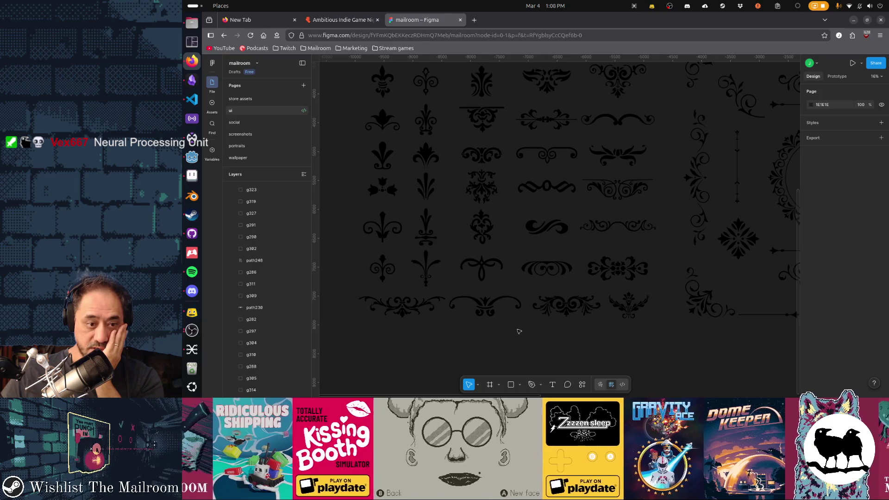
click(399, 310)
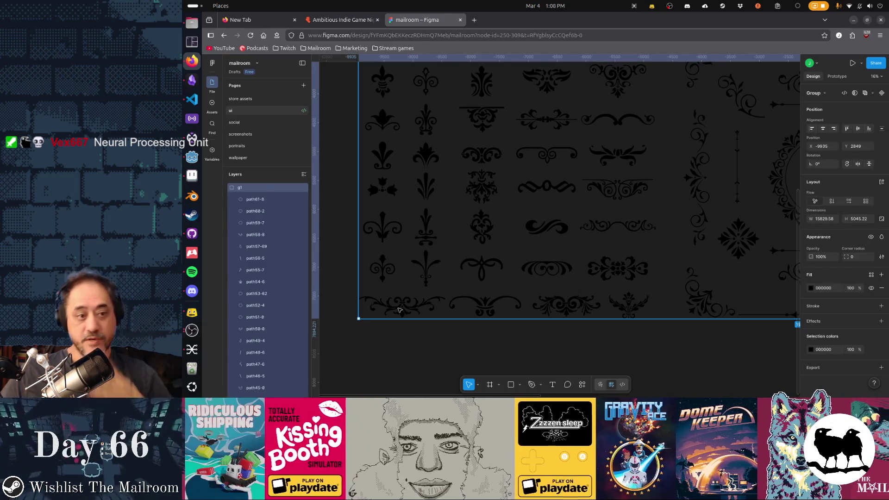
double_click(401, 311)
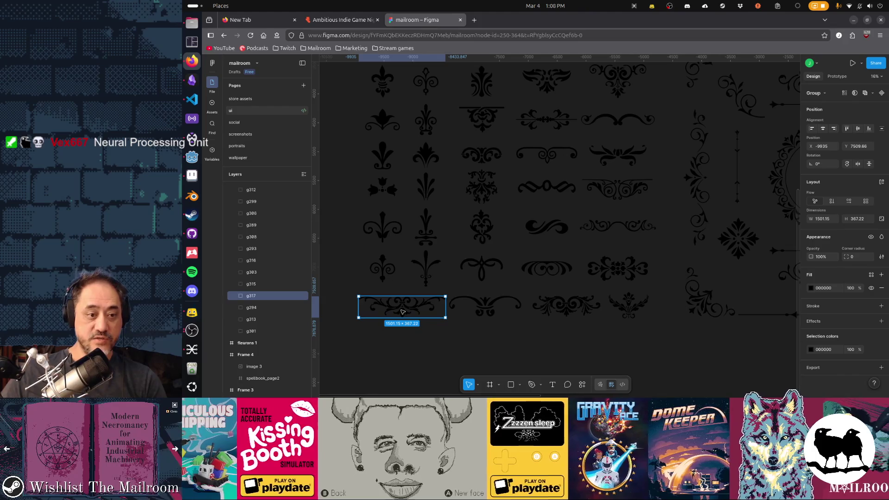
key(shift+ctrl+c)
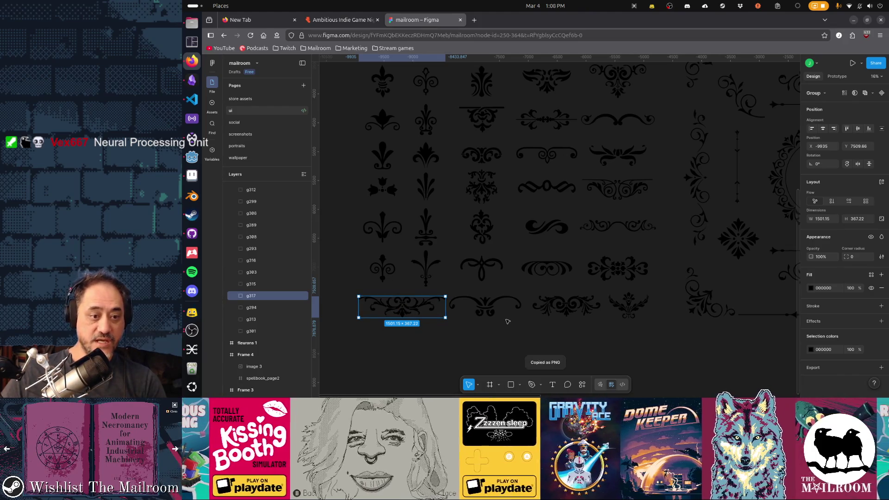
Undo an accidental paste in the scene, recopy the flourish as PNG, and return to Aseprite
key(alt+Tab)
key(alt+Tab)
key(alt+Tab)
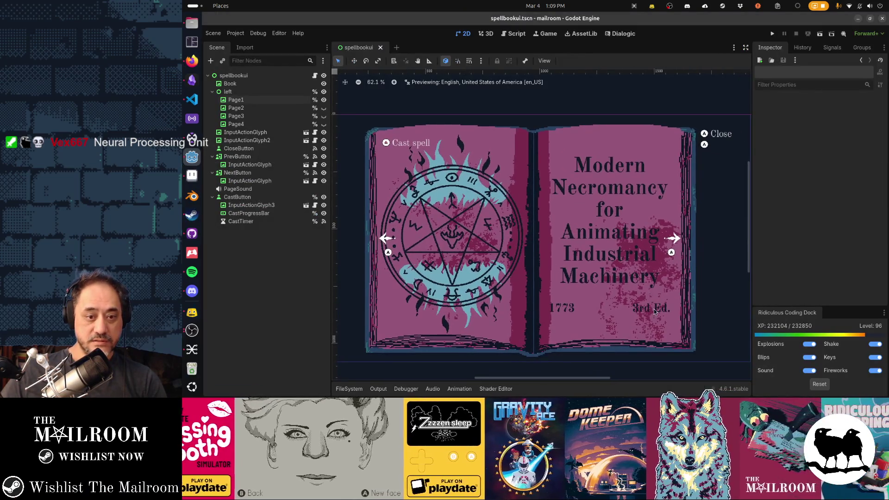
key(ctrl+v)
key(ctrl+z)
key(alt+Tab)
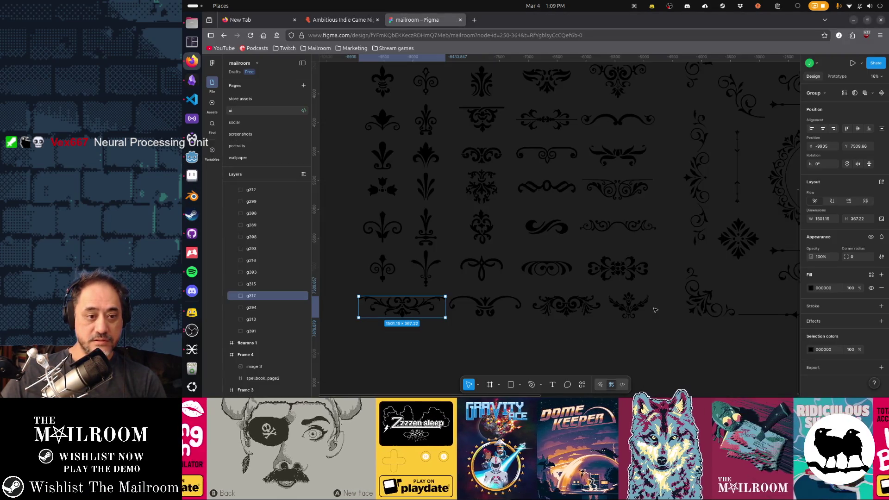
key(ctrl+shift+c)
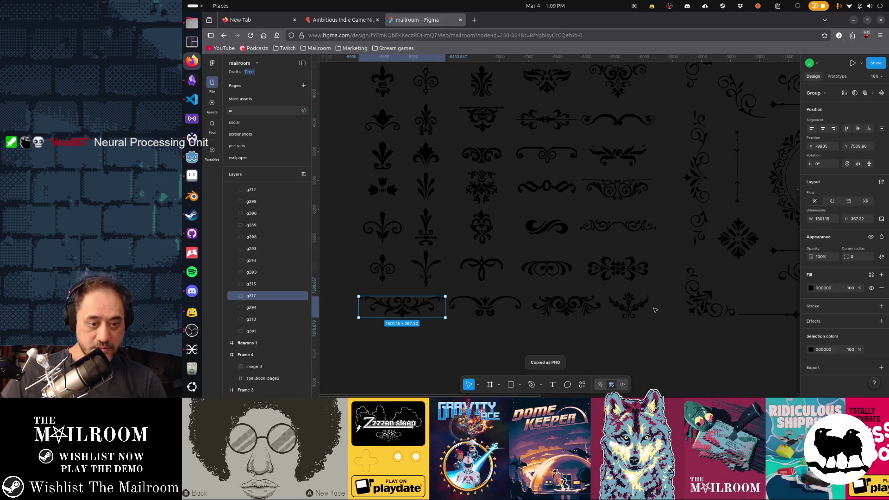
key(alt+Tab)
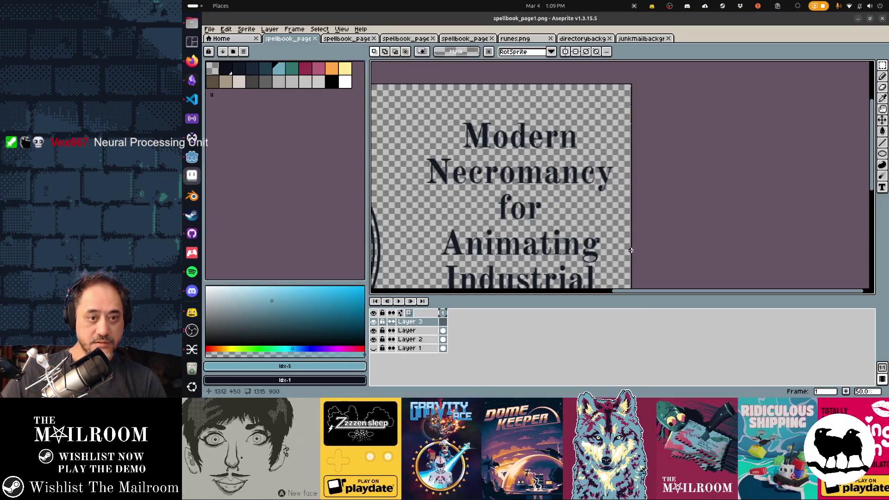
Paste the flourish, shrink it to about half, and place it just under 'Machinery'
key(ctrl+v)
scroll(599, 199, down, 2)
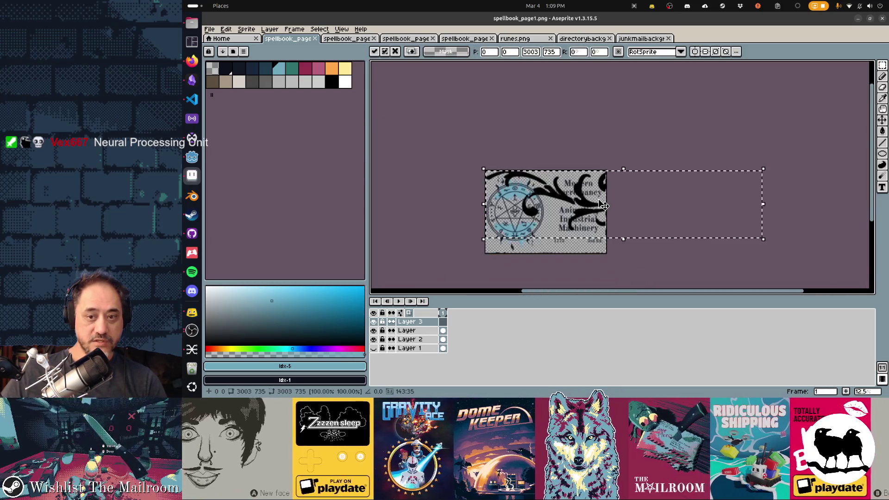
mouse_move(763, 203)
mouse_down()
mouse_move(503, 208)
mouse_move(536, 228)
mouse_move(589, 240)
mouse_up()
key(Return)
scroll(587, 242, up, 6)
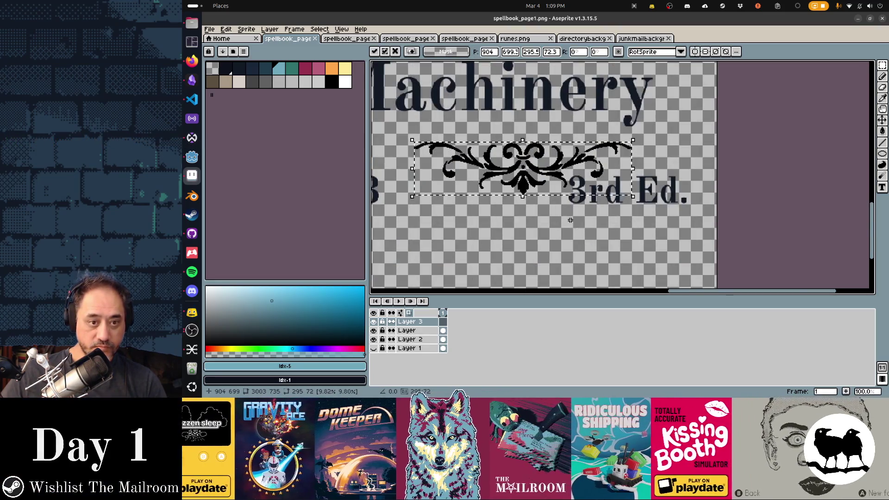
scroll(614, 190, down, 2)
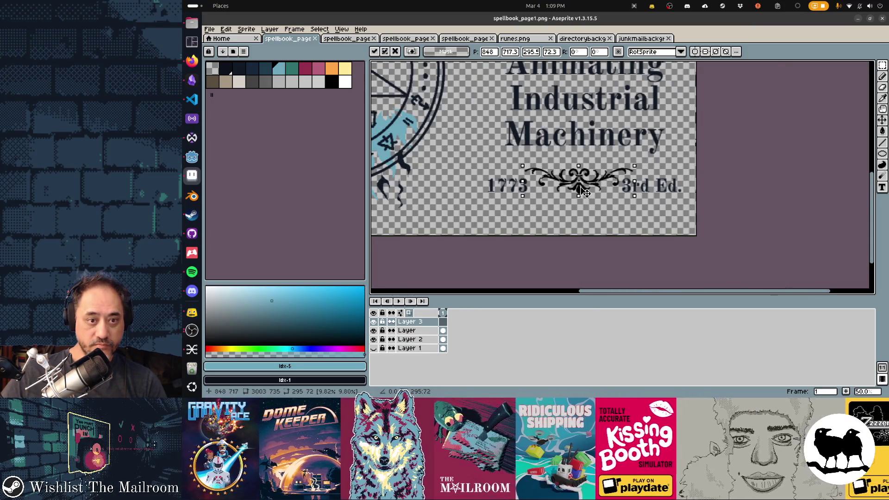
drag(583, 190, 580, 190)
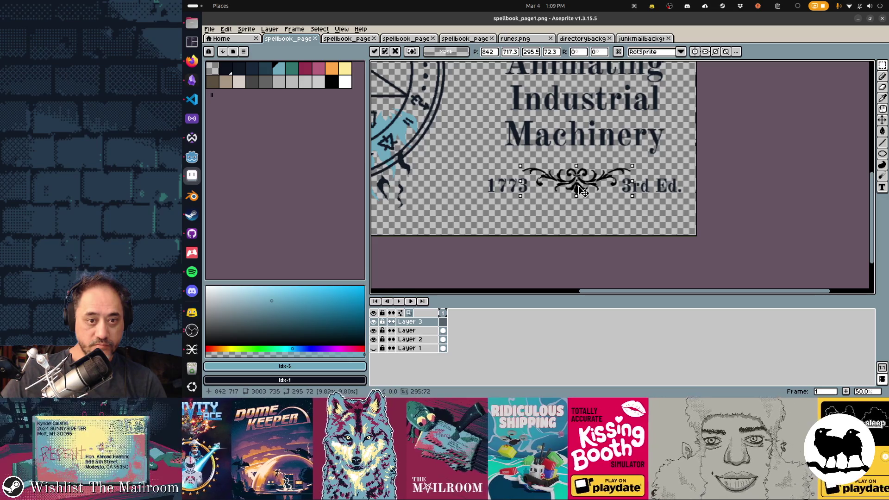
drag(579, 197, 584, 188)
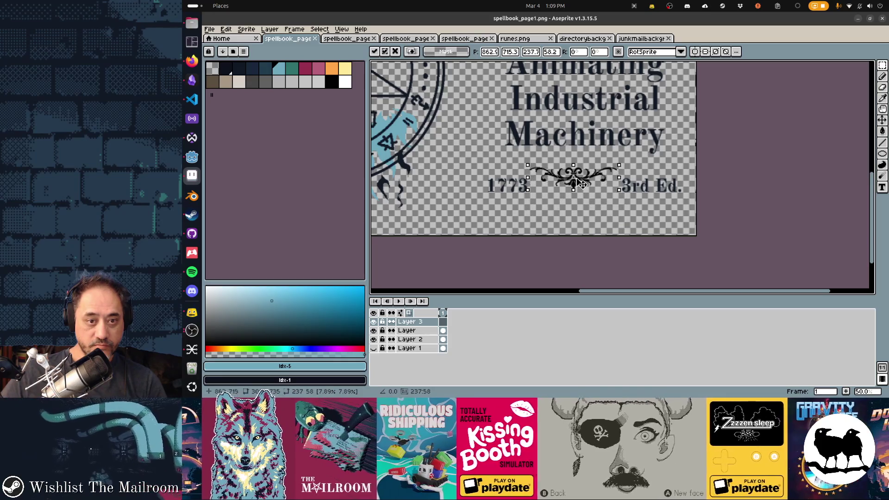
drag(585, 184, 589, 180)
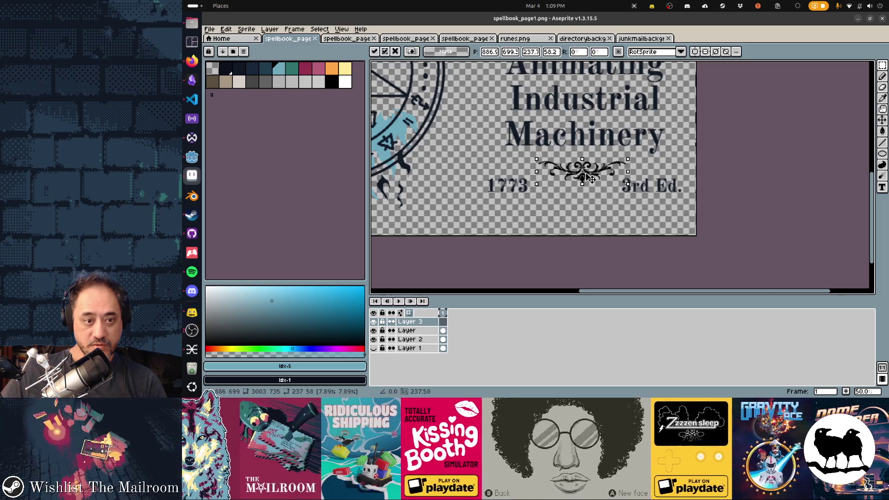
key(ctrl+d)
On the title layer, move the 1773 and 3rd Ed. line lower and preview it in-game
click(439, 331)
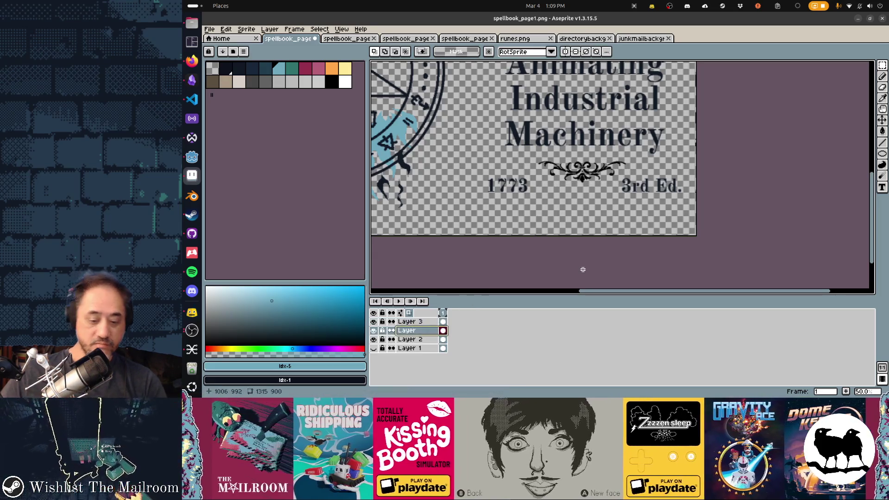
mouse_move(689, 240)
mouse_down()
mouse_move(493, 165)
mouse_move(470, 165)
mouse_up()
key(Down)
key(Down)
key(Down)
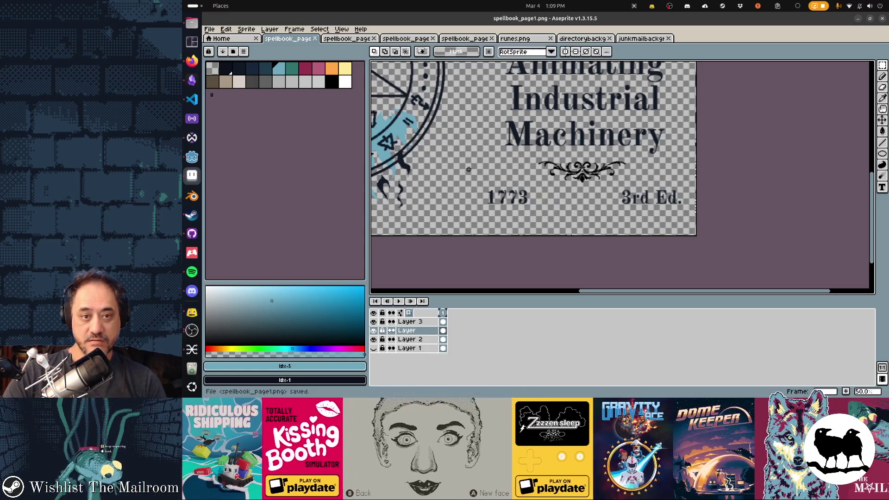
key(alt+Tab)
key(alt+Tab)
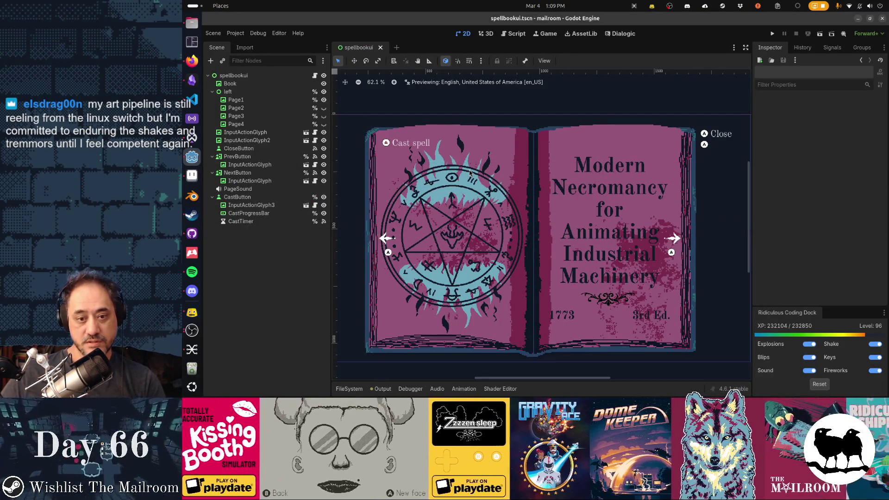
key(alt+Tab)
key(alt+Tab)
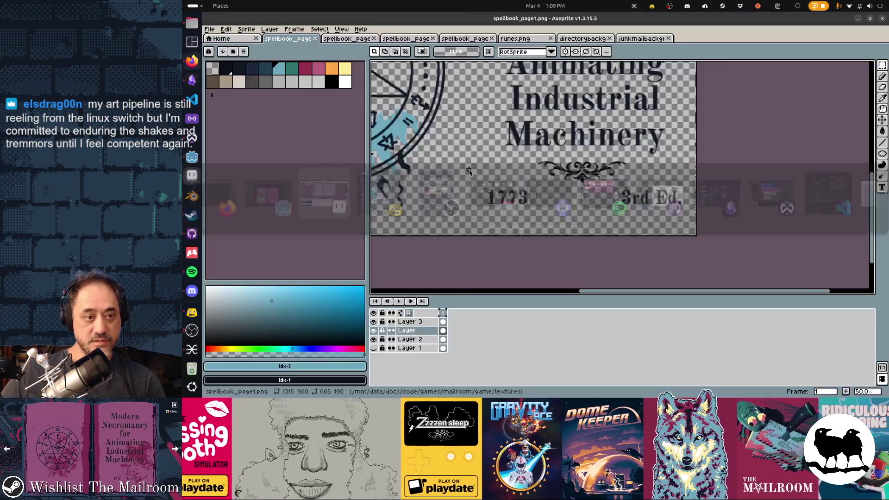
Undo the flourish under 'Machinery' and move the whole title block down slightly
key(ctrl+z)
key(ctrl+z)
key(ctrl+z)
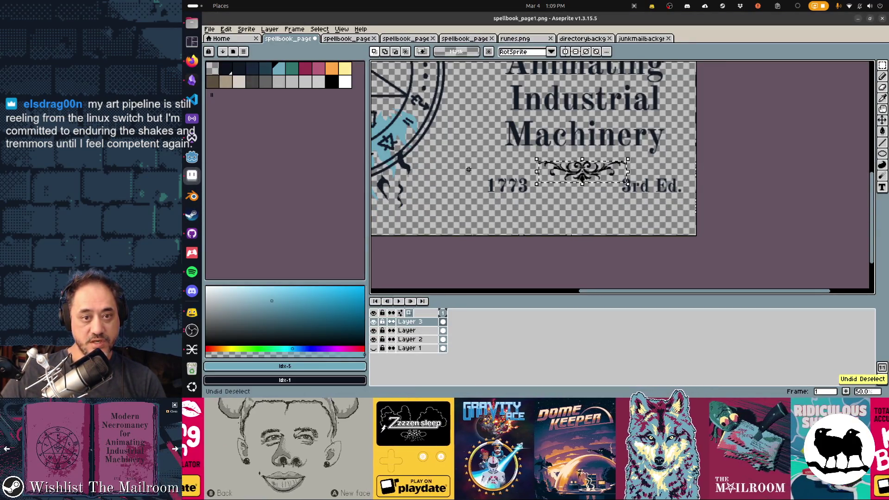
key(ctrl+z)
scroll(567, 111, down, 2)
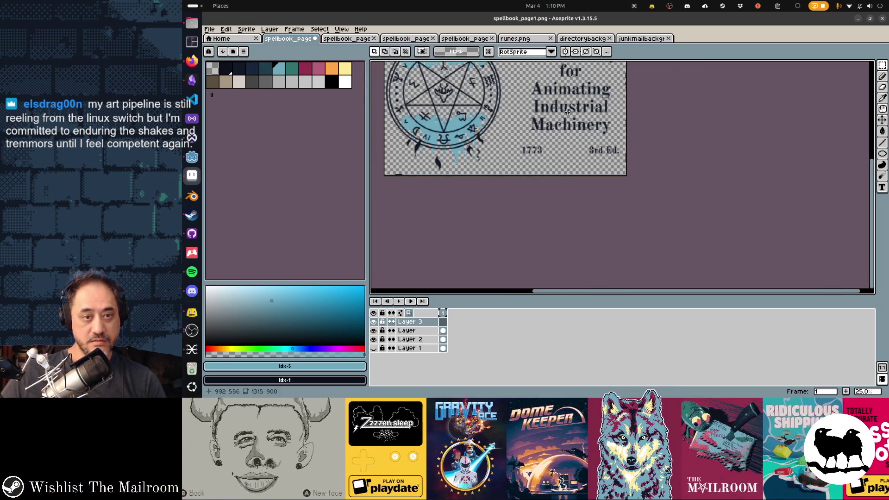
drag(602, 112, 603, 169)
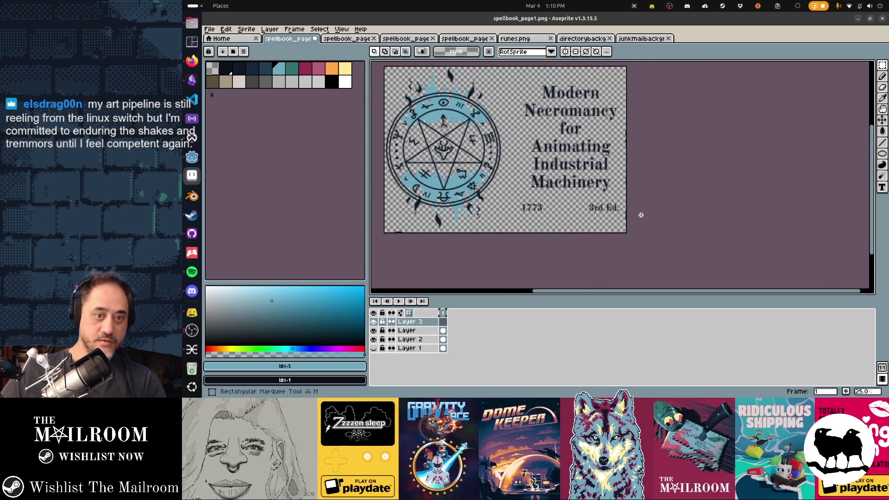
drag(628, 233, 517, 83)
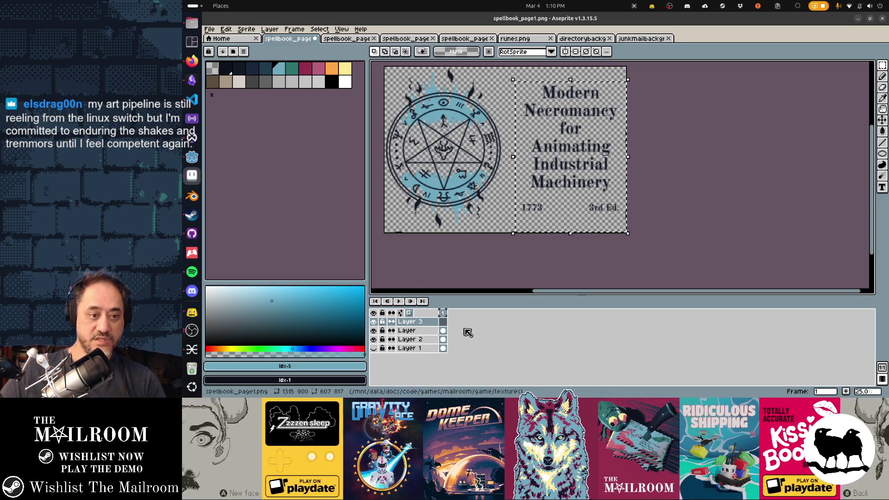
click(438, 331)
key(Down)
key(Down)
key(Down)
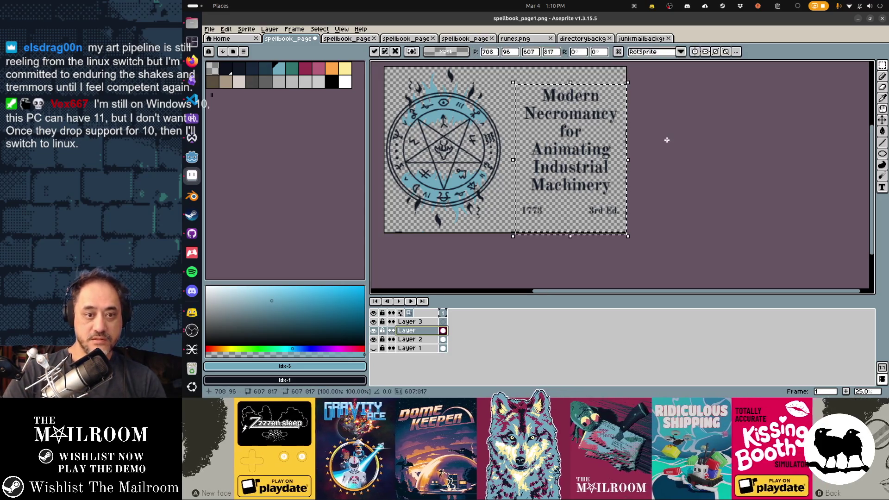
key(Return)
Paste the flourish again, scale it to about 352 px wide, and center it above 'Modern'
key(ctrl+v)
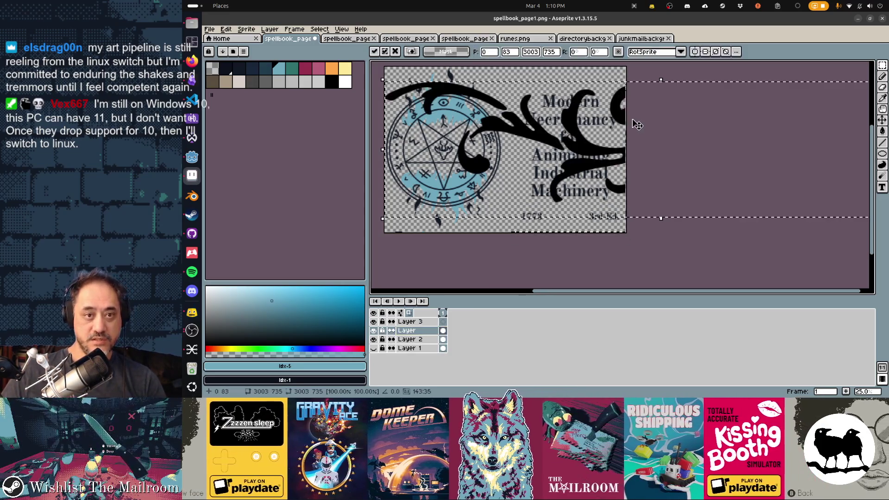
scroll(695, 159, down, 2)
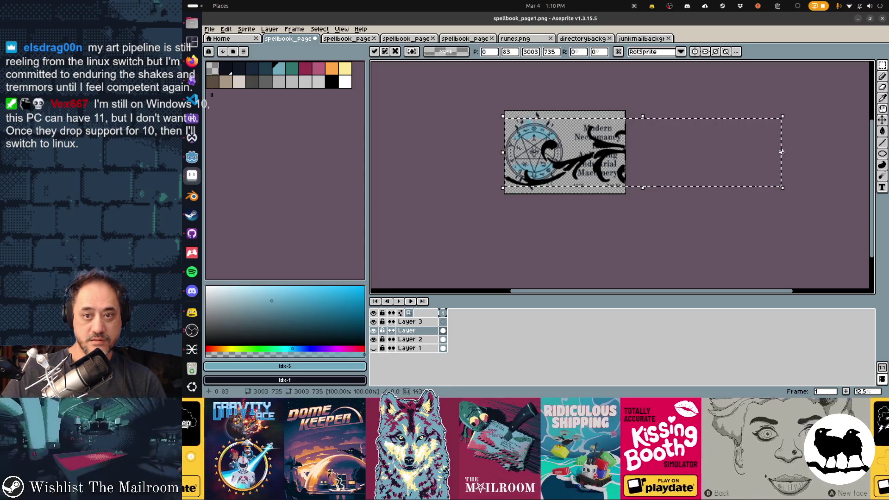
mouse_move(781, 151)
mouse_down()
mouse_move(639, 151)
mouse_move(559, 168)
mouse_up()
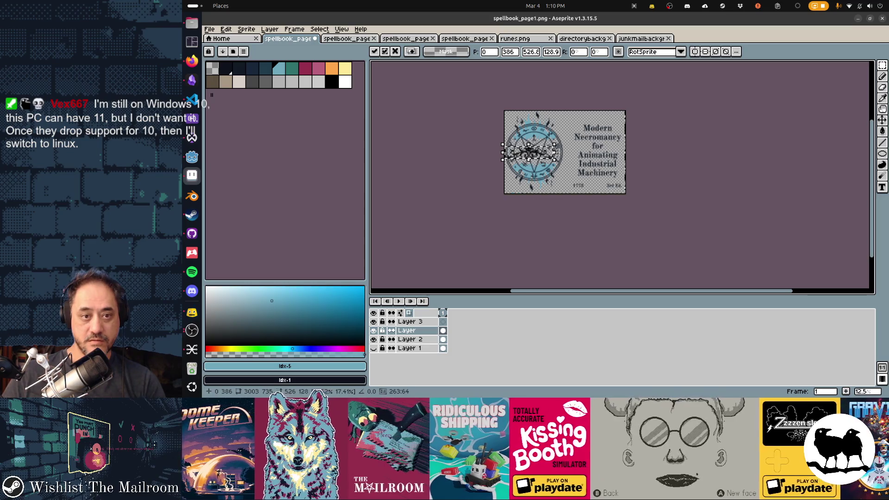
drag(528, 152, 589, 129)
scroll(599, 121, up, 5)
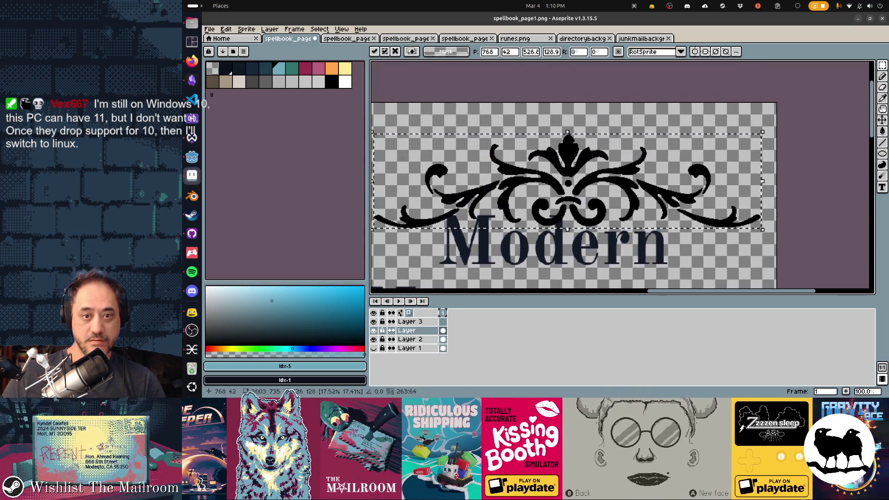
drag(636, 157, 629, 145)
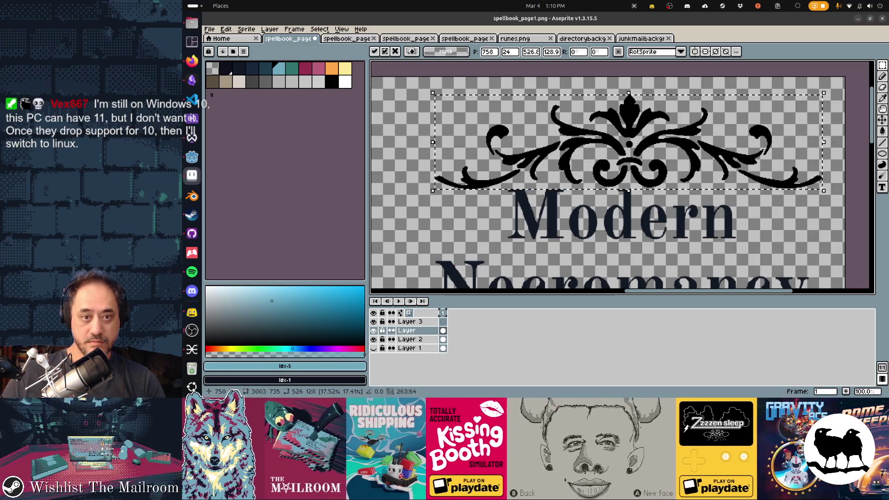
drag(629, 190, 628, 164)
key(Return)
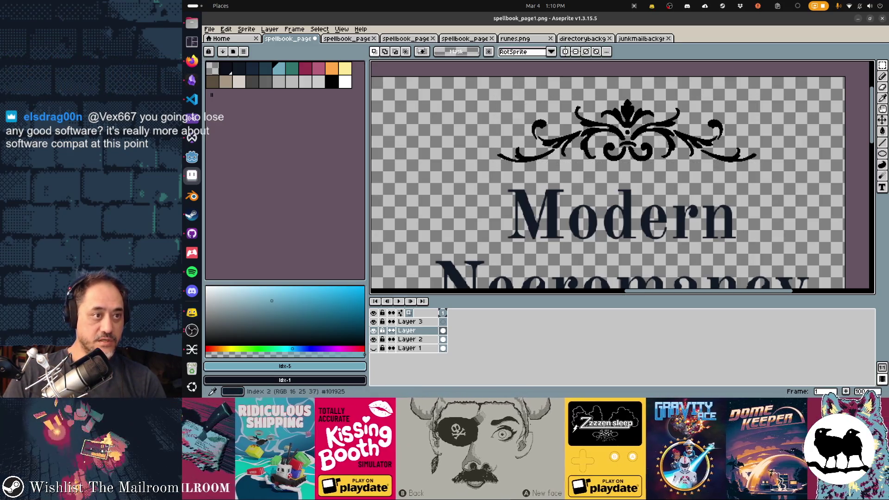
Set the pencil colour to #101925 with a different ink mode, then save and preview in Godot
click(235, 65)
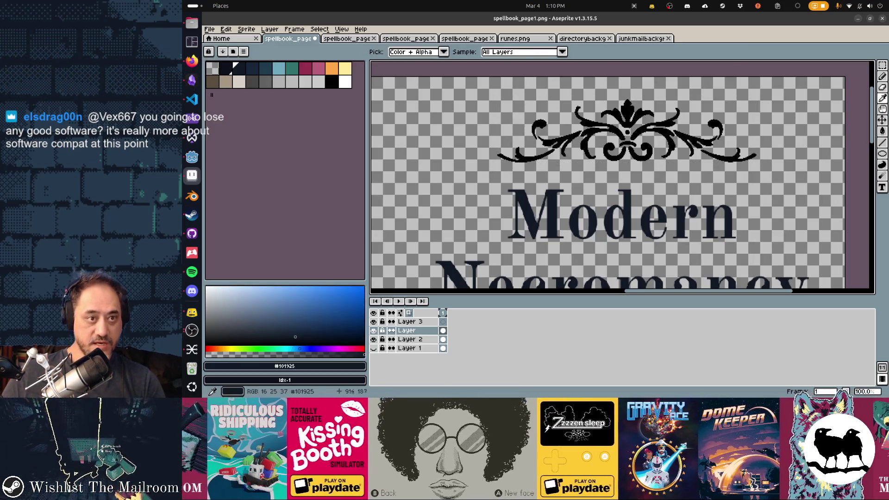
key(b)
click(426, 51)
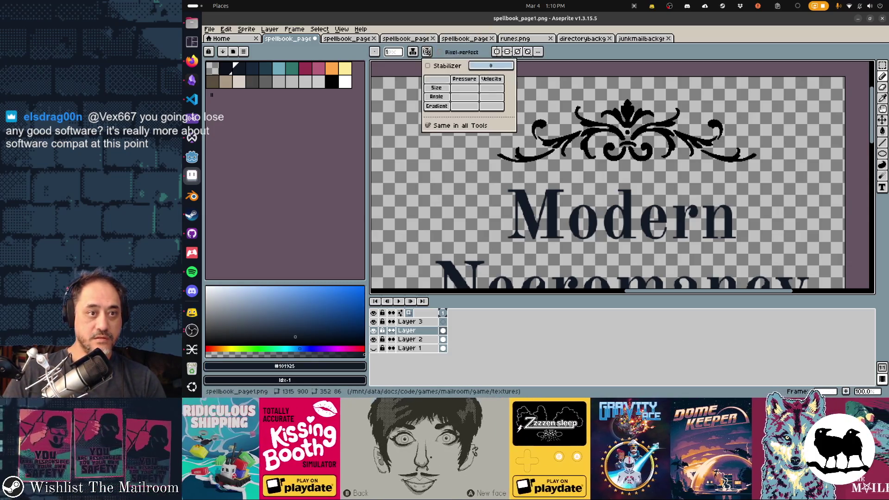
click(431, 64)
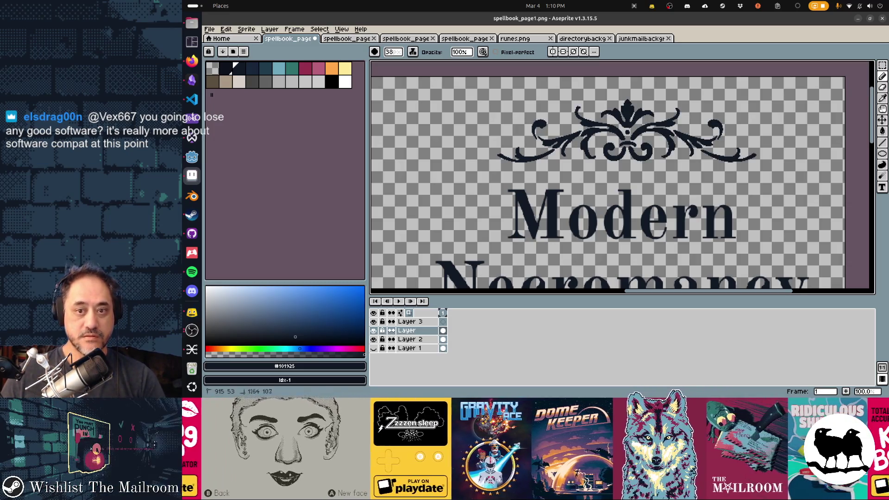
key(ctrl+s)
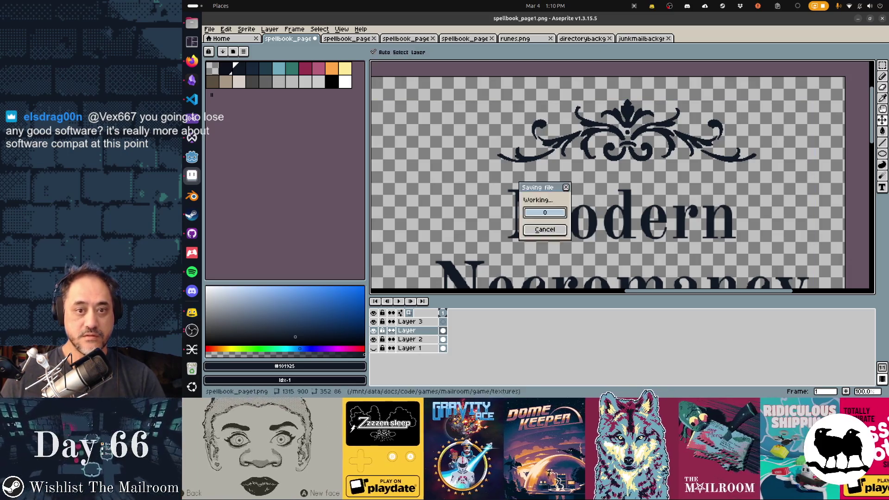
key(alt+Tab)
key(alt+Tab)
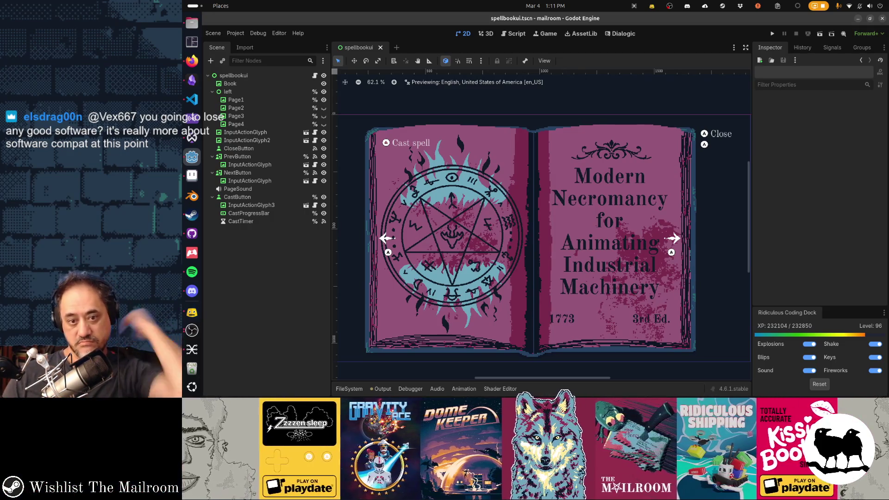
On Layer, select the ornament above the title and nudge it up and left
key(alt+Tab)
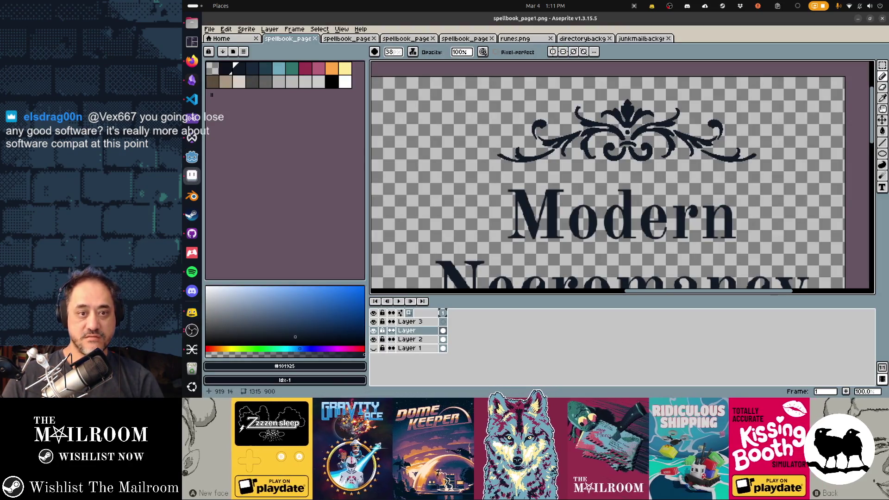
click(410, 321)
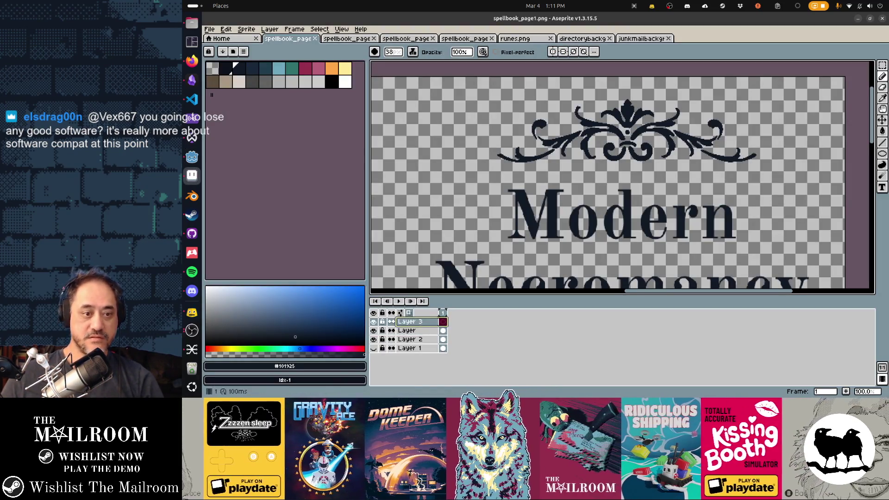
key(v)
click(407, 330)
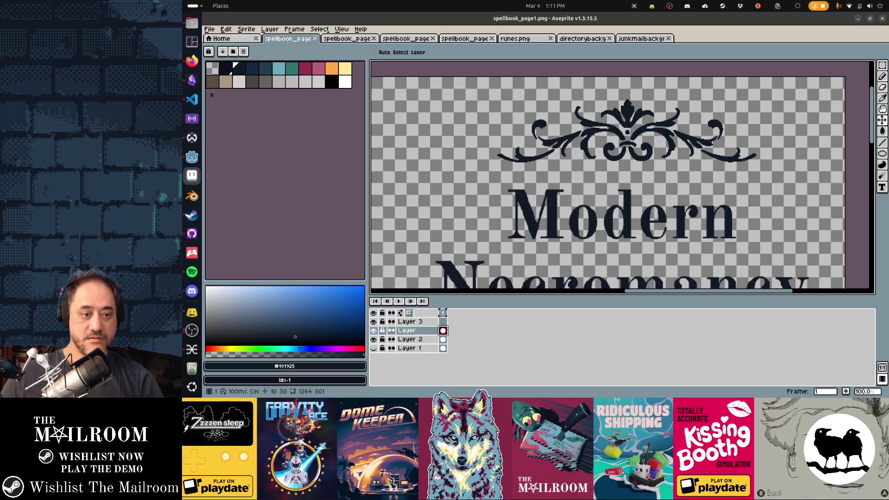
key(m)
drag(477, 88, 774, 178)
key(ctrl+t)
key(Left)
key(Left)
key(Left)
key(Up)
key(Up)
key(Up)
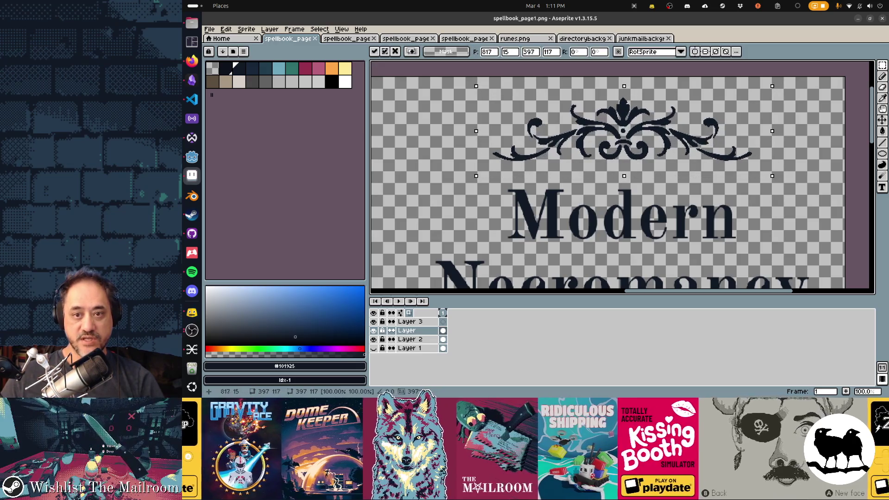
Save, check the ornament in Godot, and nudge it further up against the top edge
key(ctrl+s)
key(alt+Tab)
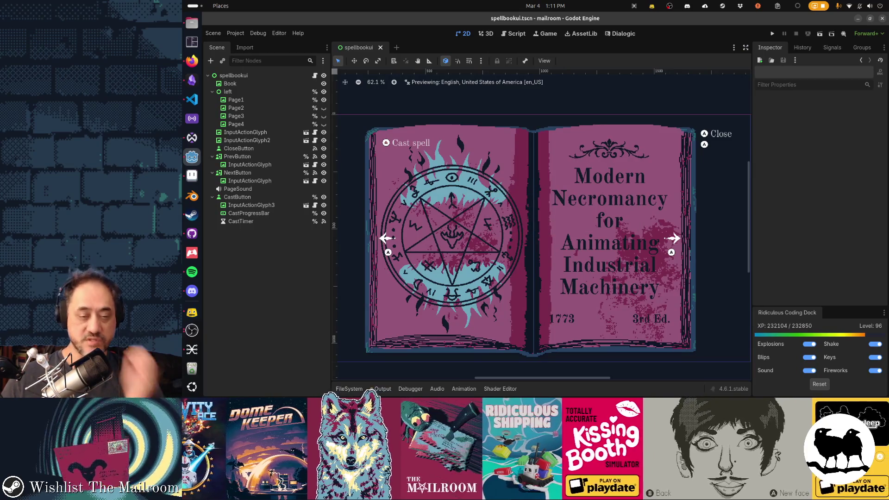
key(alt+Tab)
key(Up)
key(Up)
key(Up)
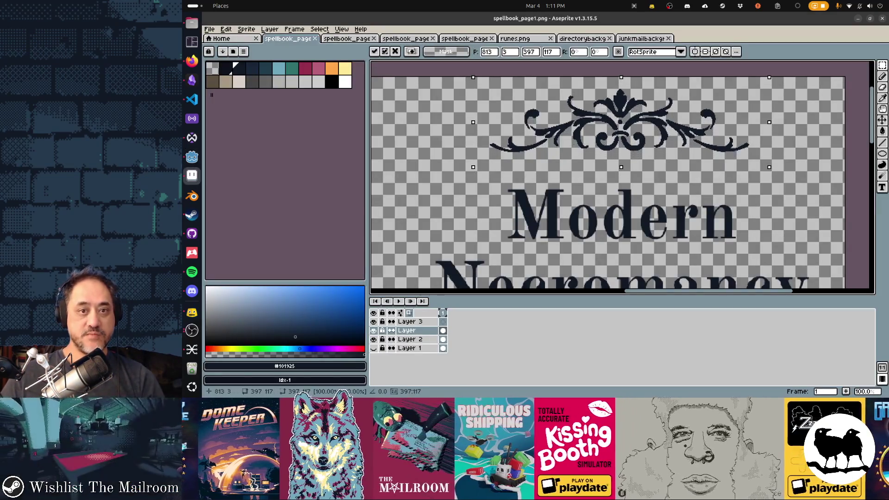
key(Right)
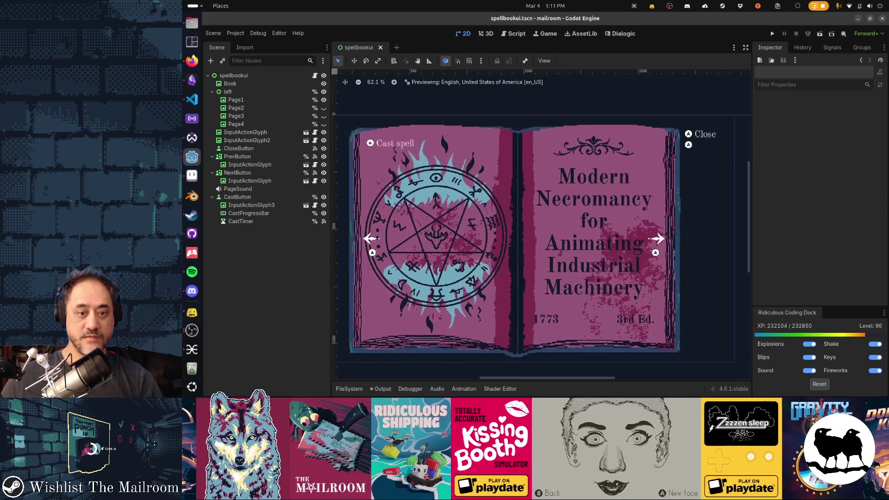
key(alt+Tab)
Deselect the ornament and zoom out to view the whole cover
key(ctrl+d)
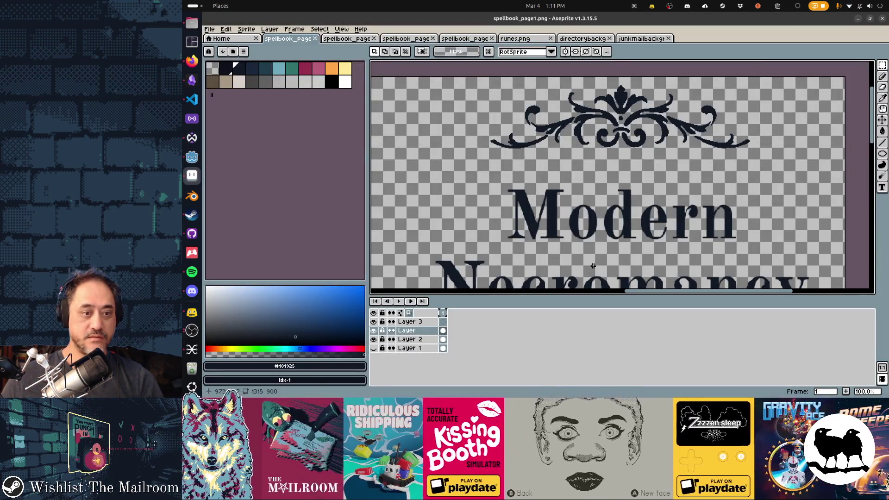
scroll(592, 266, down, 1)
scroll(594, 239, down, 1)
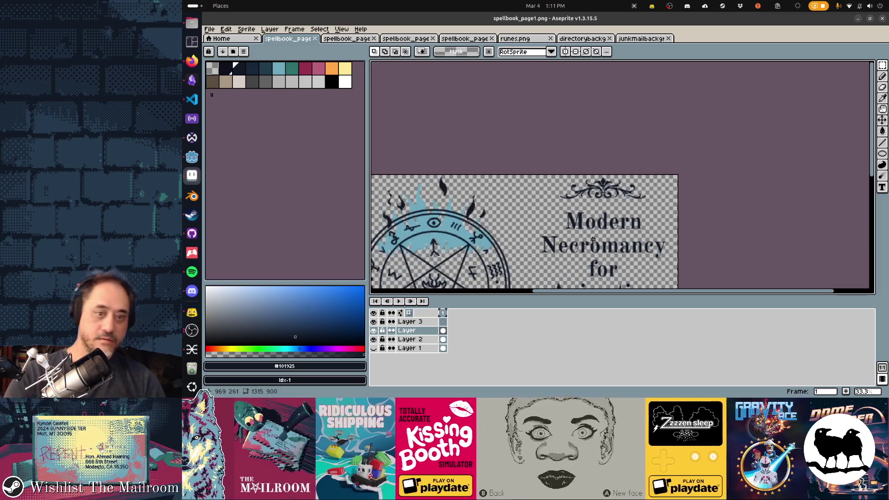
drag(593, 239, 601, 125)
drag(573, 162, 577, 163)
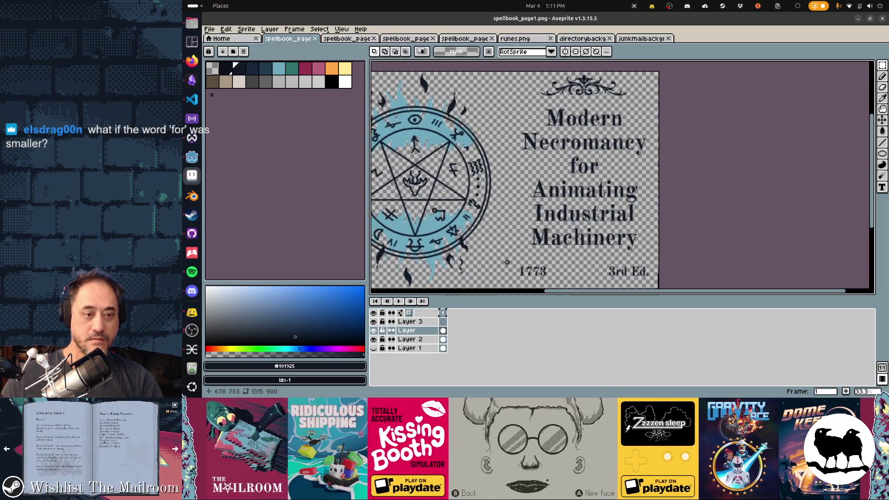
right_click(407, 322)
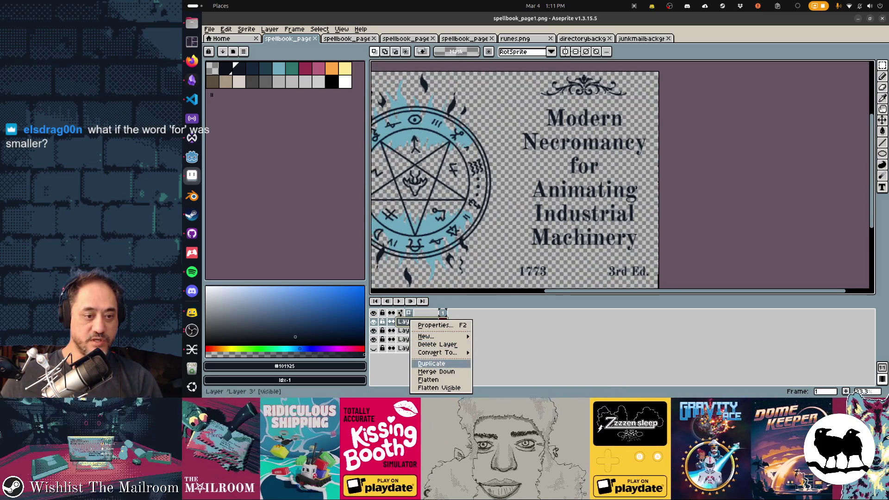
Delete Layer 3, then toggle Layer 2's visibility off and on to check its artwork
click(421, 362)
click(374, 330)
click(374, 330)
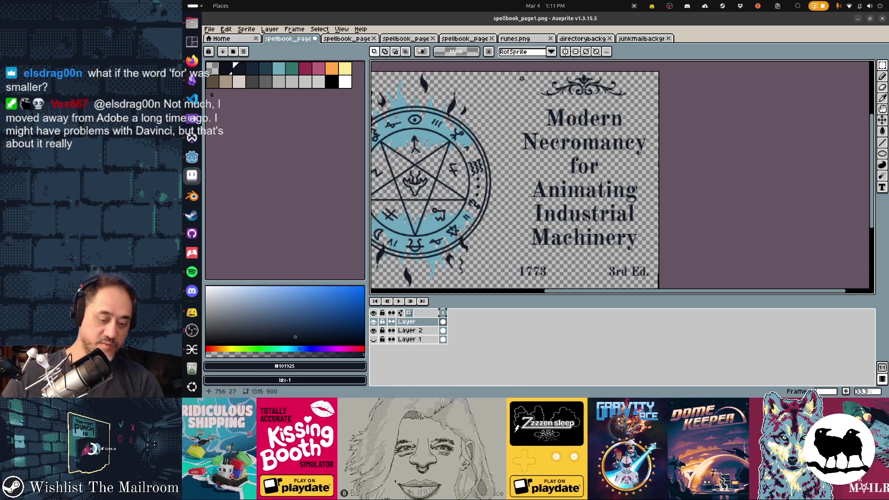
Select the cover's text half, nudge it down, save, and check it in Godot
mouse_move(508, 68)
mouse_down()
mouse_move(675, 268)
mouse_move(670, 287)
mouse_up()
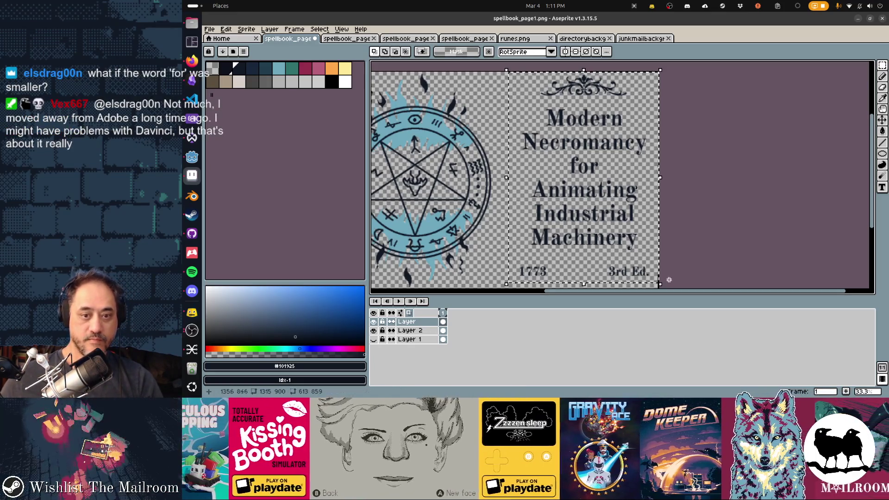
scroll(532, 154, down, 1)
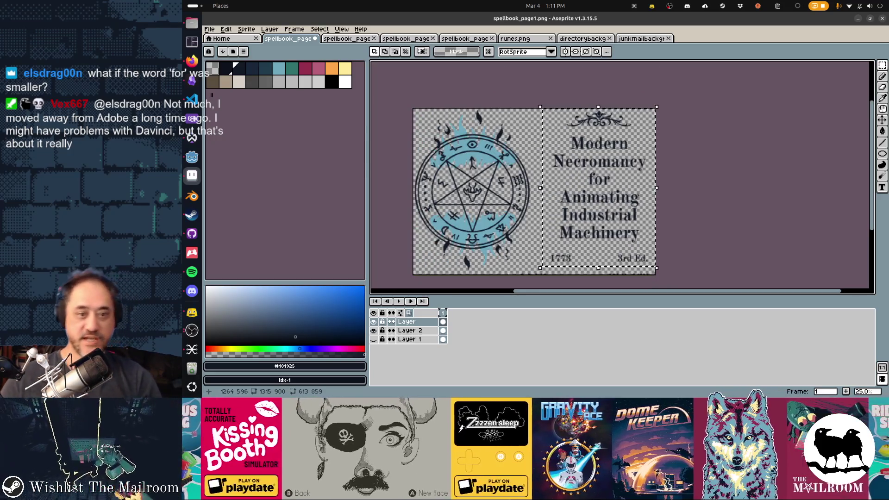
key(shift+Down)
key(shift+Down)
key(shift+Down)
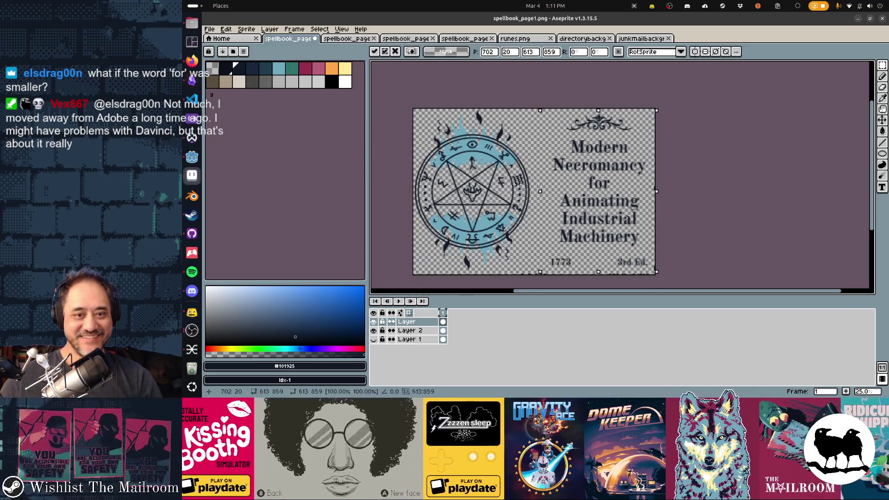
key(ctrl+s)
key(alt+Tab)
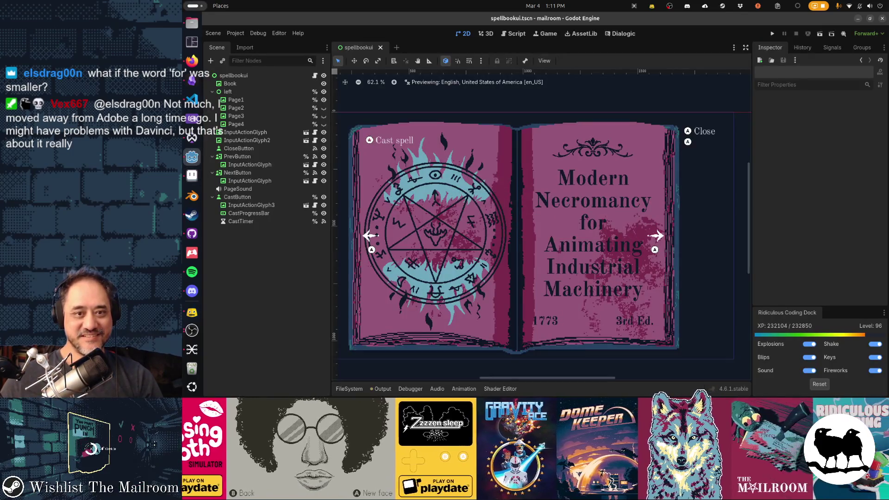
key(alt+Tab)
Nudge the text half up to the top edge, resave, and recheck in Godot
key(shift+Up)
key(shift+Up)
key(shift+Up)
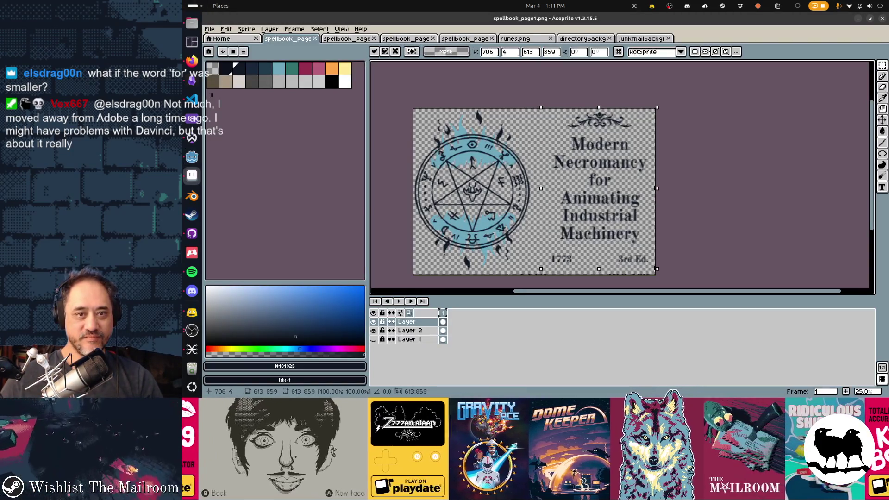
key(ctrl+s)
key(alt+Tab)
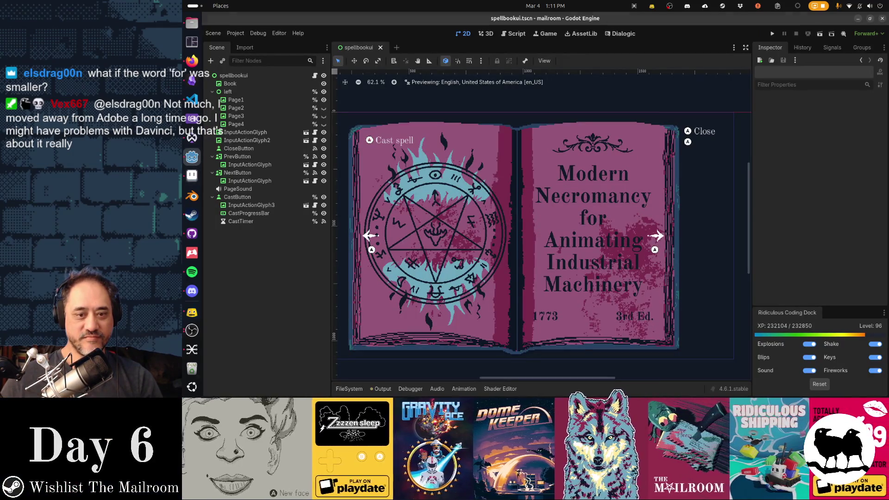
key(alt+Tab)
drag(541, 247, 584, 273)
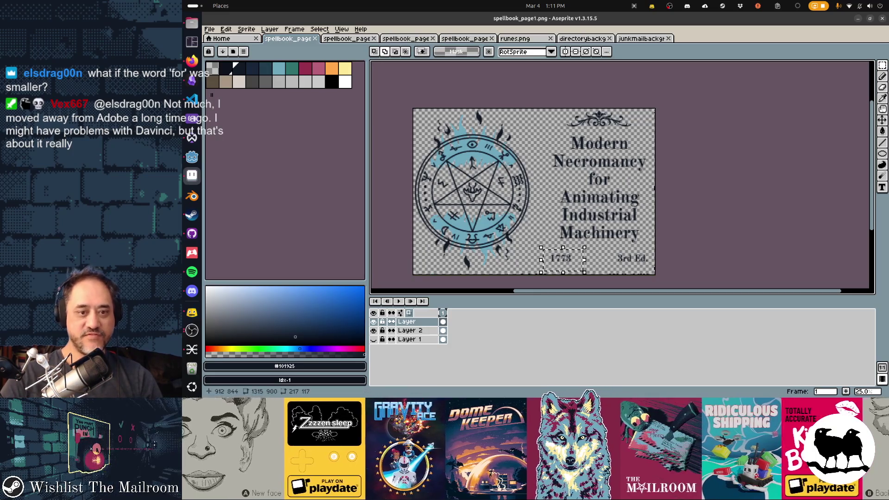
Save the cover repeatedly, comparing the 1773 position in Godot's spellbook preview each time
key(ctrl+s)
key(alt+Tab)
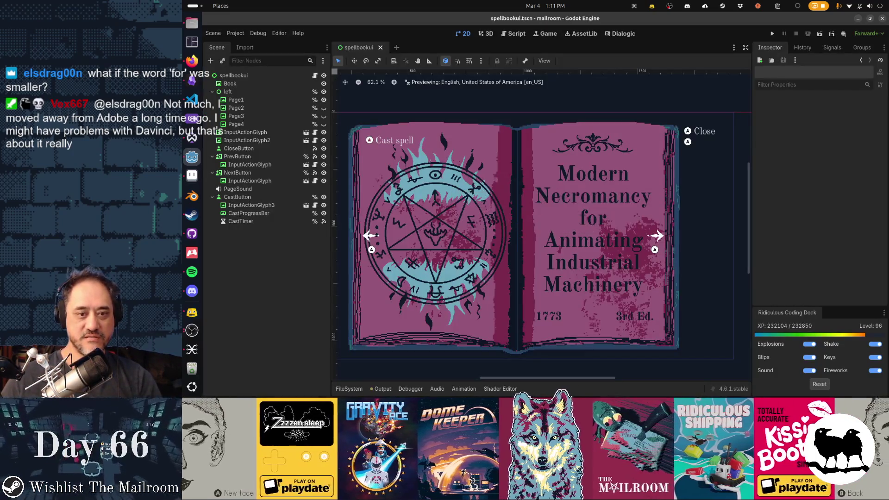
key(alt+Tab)
key(ctrl+s)
key(alt+Tab)
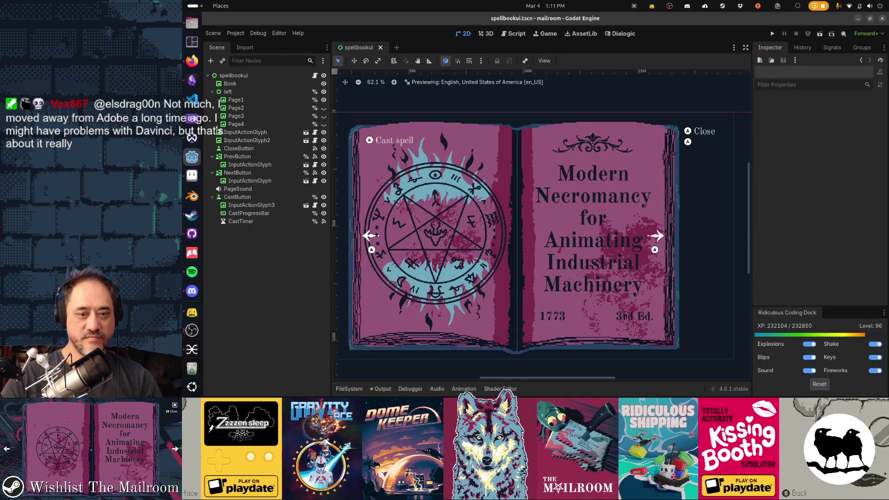
key(alt+Tab)
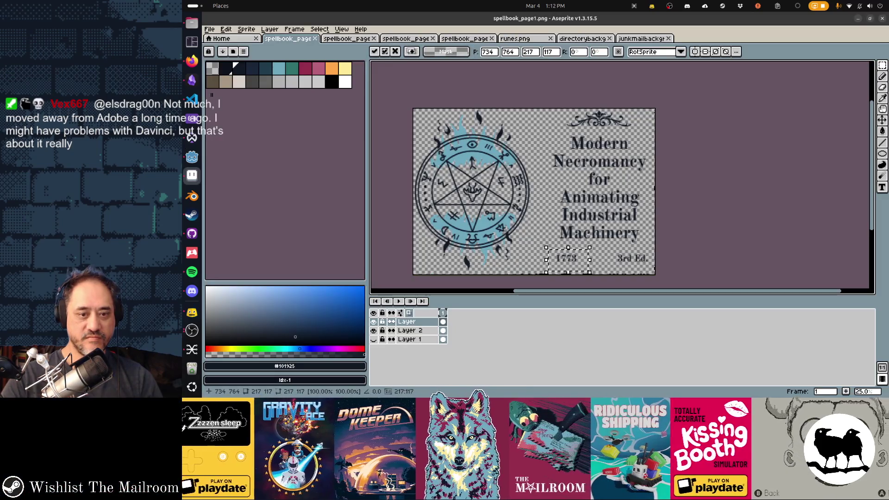
key(ctrl+s)
key(alt+Tab)
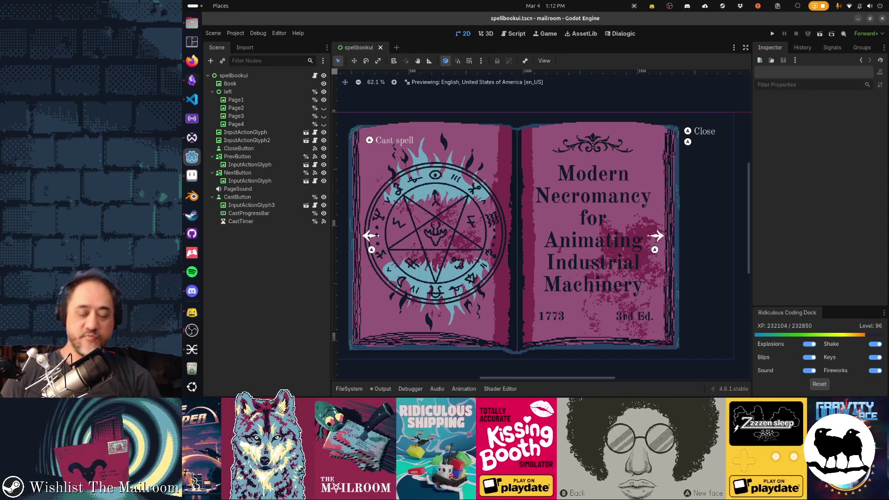
key(alt+Tab)
Select the word 'for' and shrink it to roughly 117×79 px
key(ctrl+d)
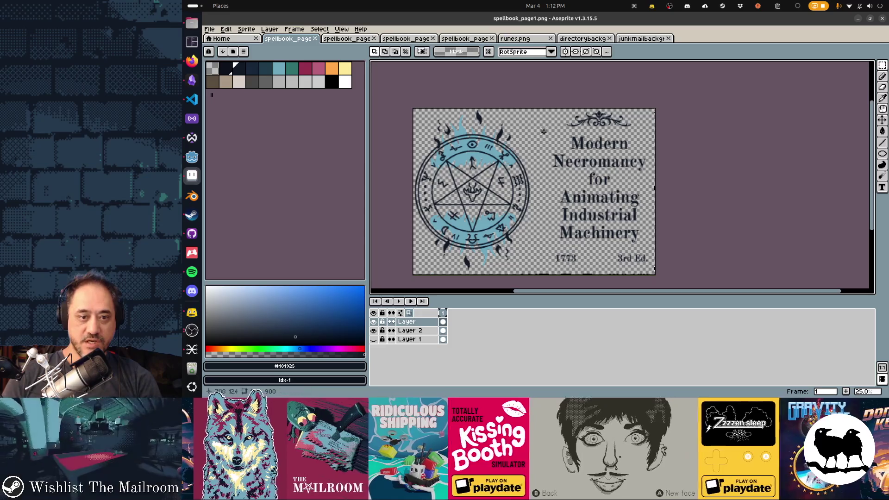
scroll(593, 181, up, 6)
scroll(546, 181, down, 2)
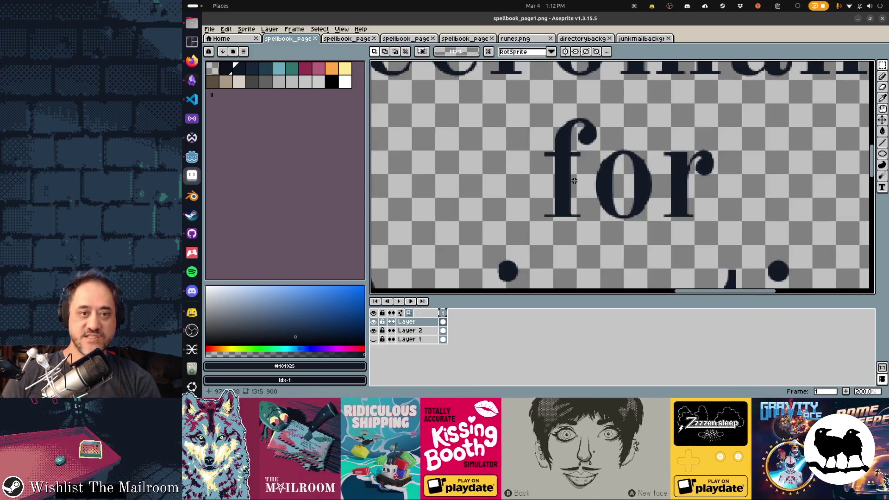
drag(491, 101, 697, 238)
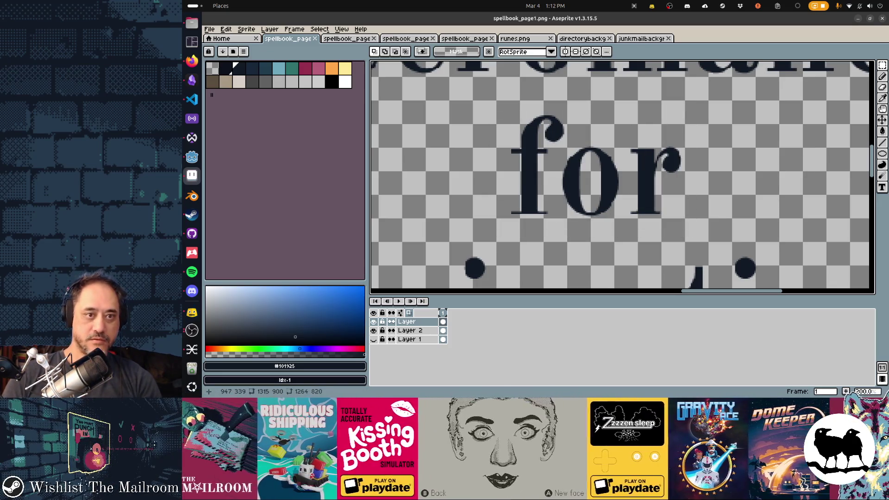
drag(496, 104, 706, 239)
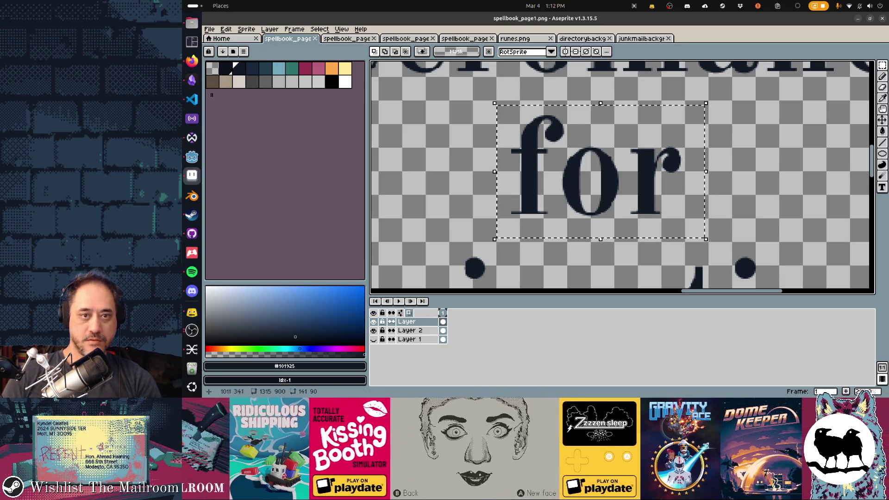
drag(706, 103, 676, 122)
key(Return)
Nudge 'for' slightly right, centred between 'Necromancy' and 'Animating', and preview in Godot
drag(557, 191, 644, 147)
scroll(645, 148, right, 3)
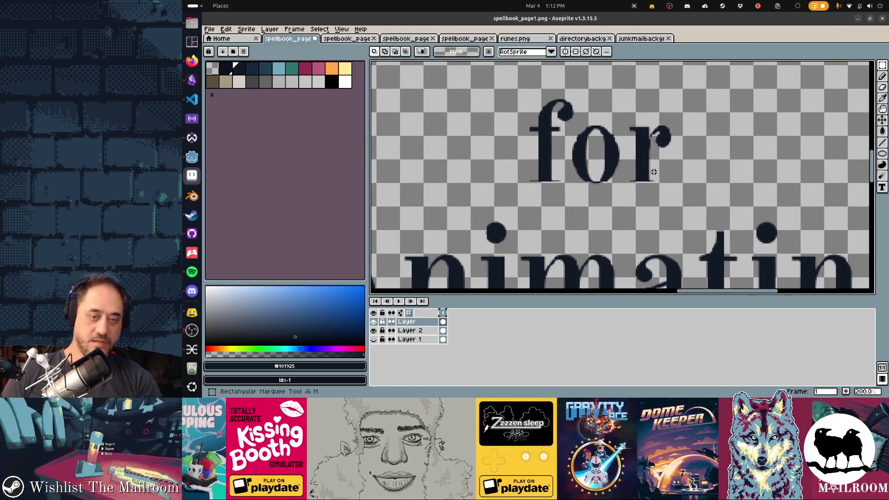
drag(669, 188, 526, 89)
scroll(577, 116, down, 1)
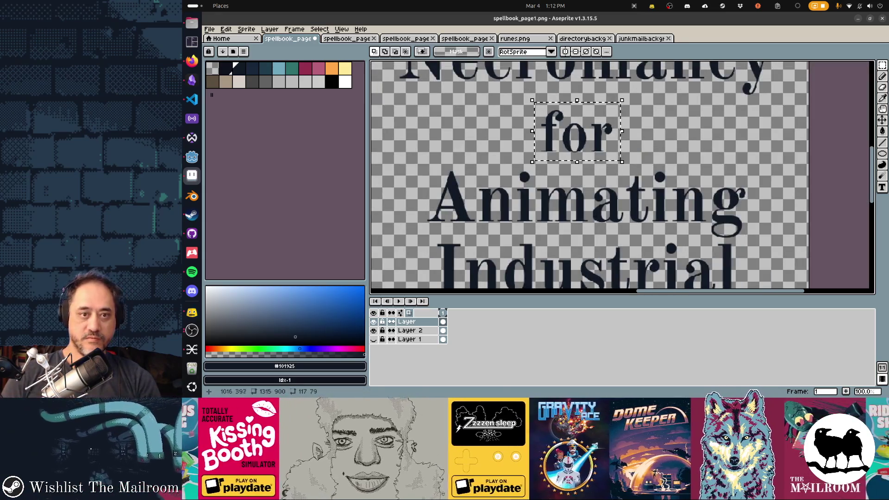
drag(579, 126, 590, 121)
key(Return)
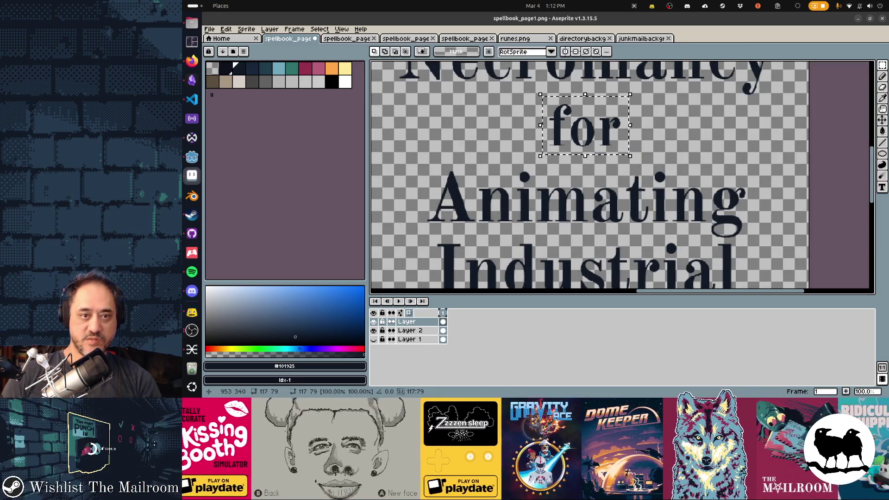
key(alt+Tab)
key(alt+Tab)
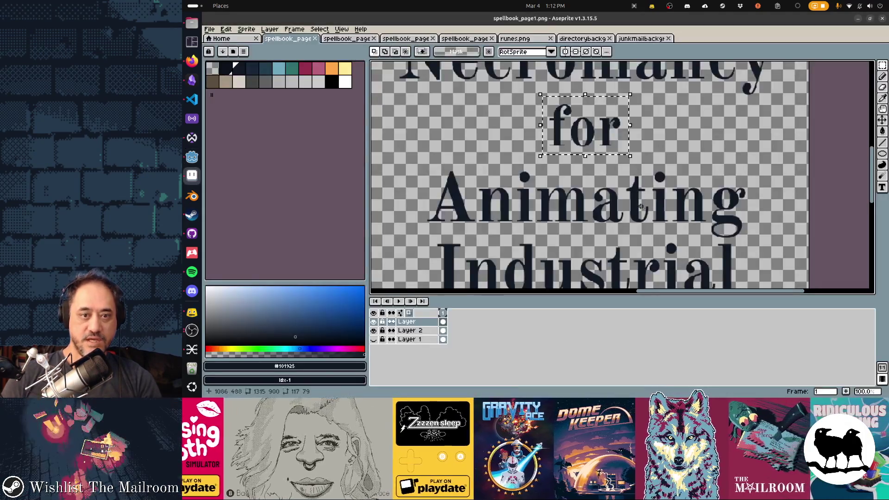
scroll(574, 144, up, 2)
Set the Pencil to Alpha Compositing ink with a ~6 px brush and darken the f's top
key(b)
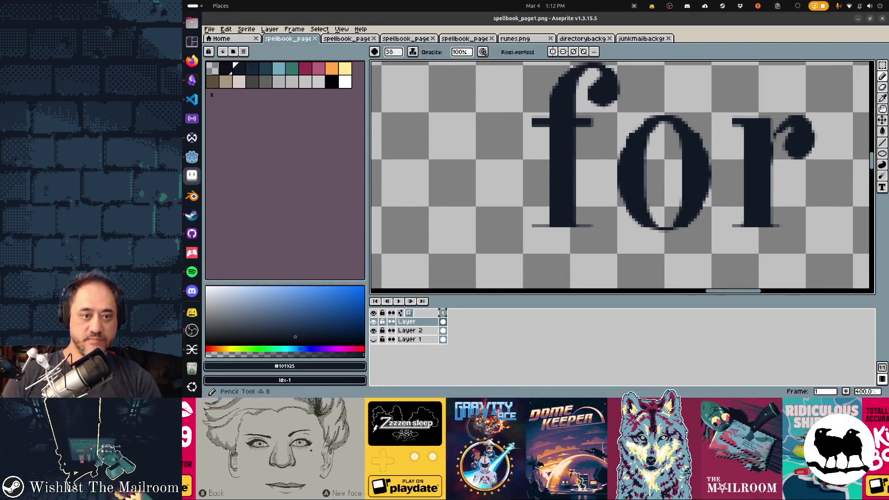
scroll(546, 212, down, 3)
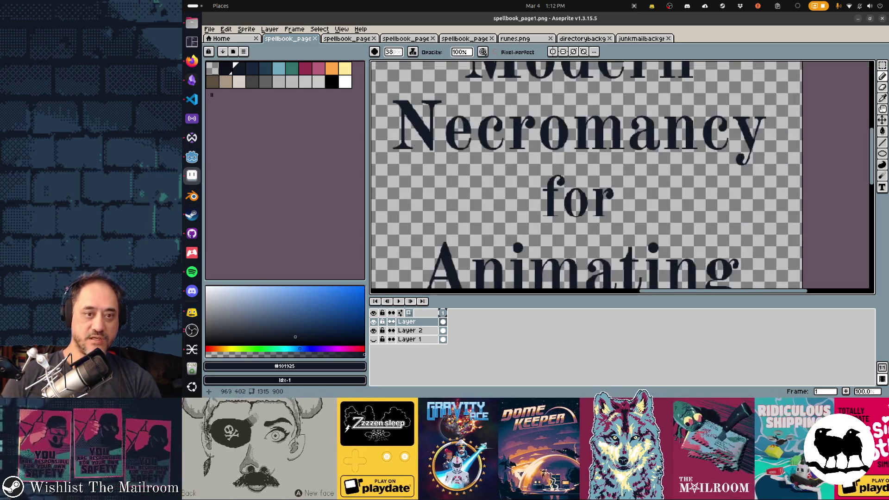
scroll(544, 201, up, 1)
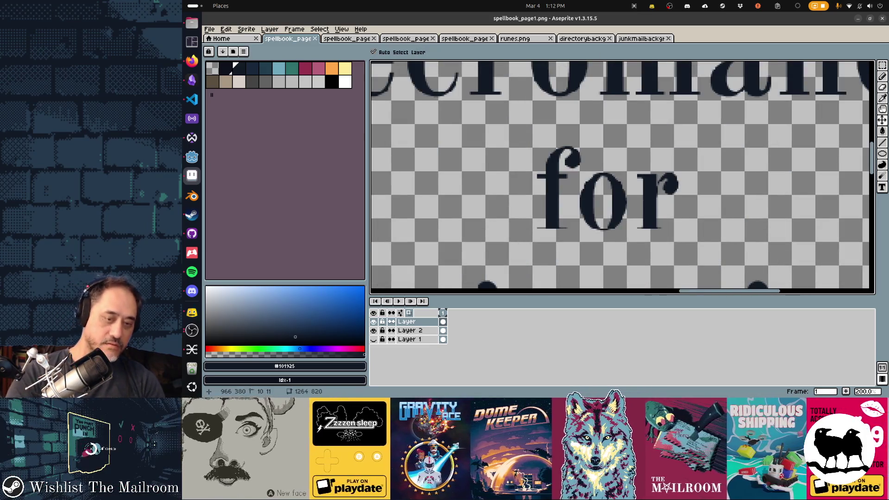
scroll(544, 201, up, 1)
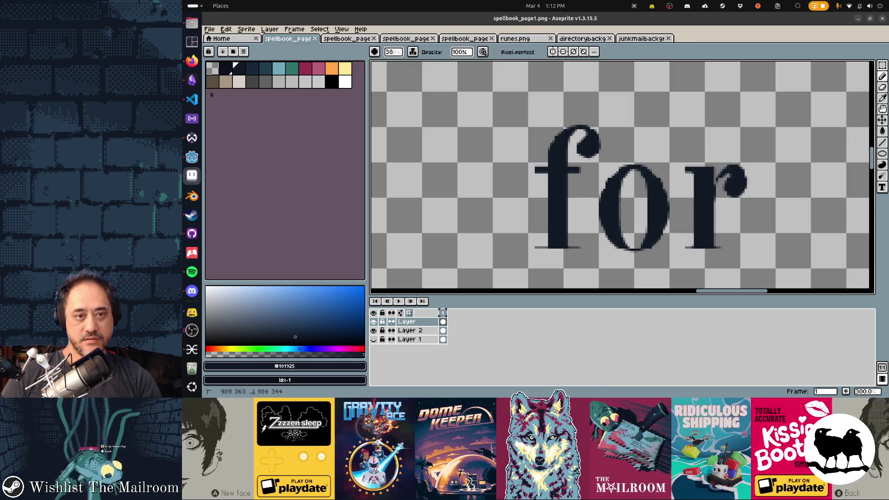
key(ctrl+z)
click(413, 52)
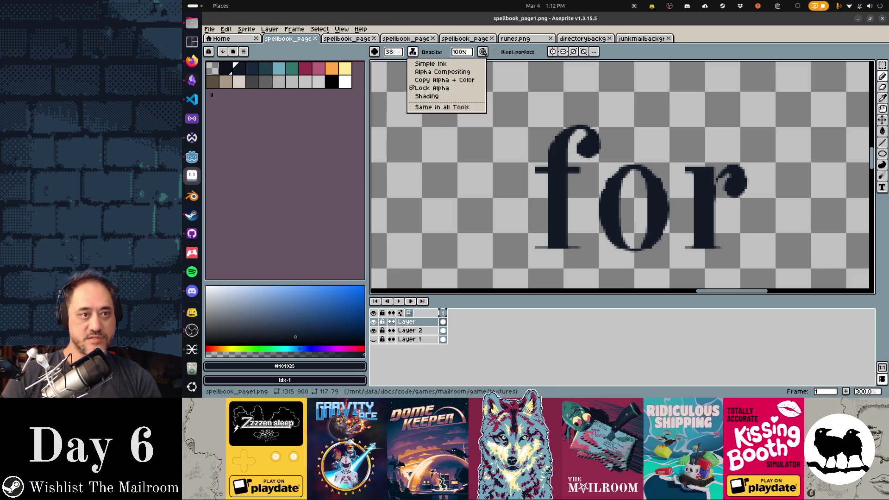
click(442, 72)
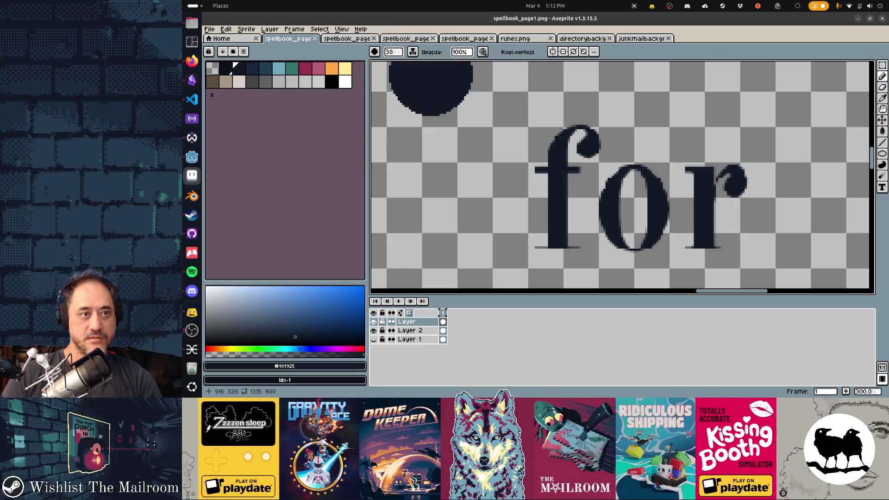
drag(591, 171, 558, 176)
key(minus)
key(minus)
key(minus)
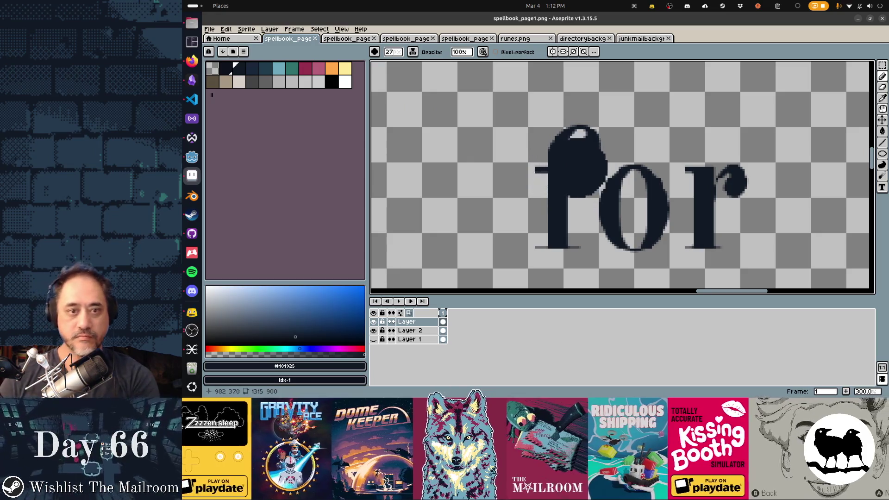
key(minus)
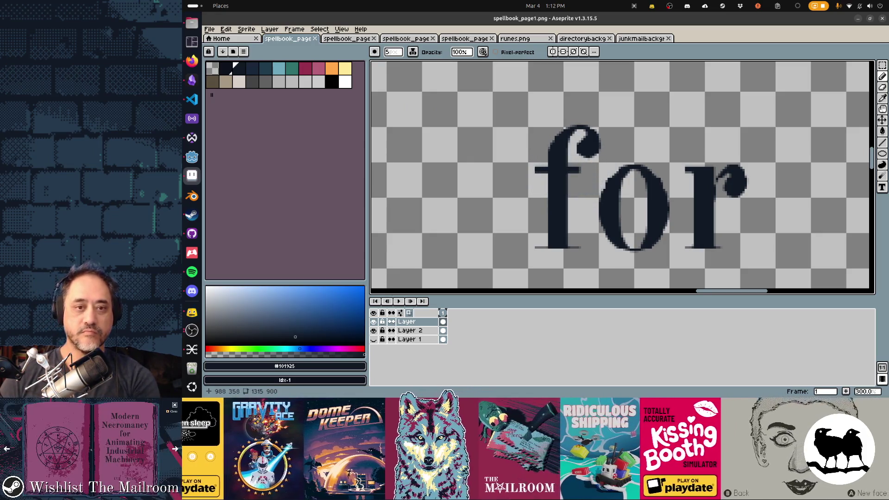
key(plus)
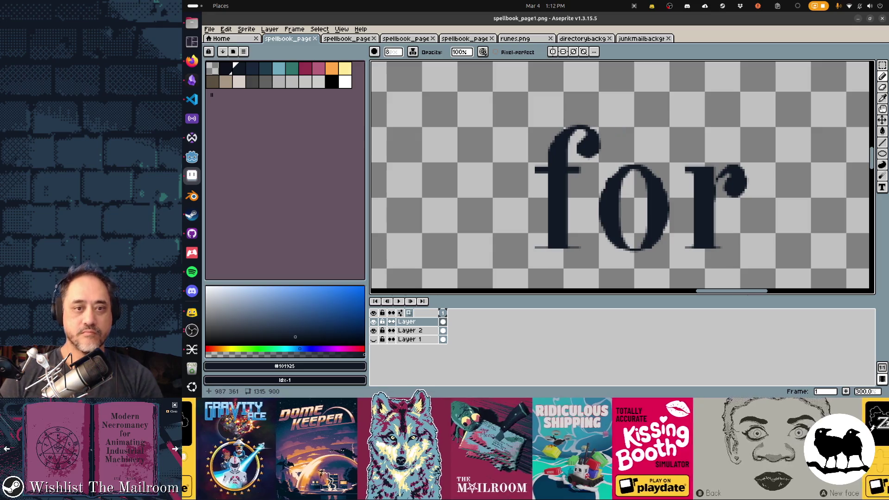
Paint the f's curled top hook, long leftward crossbar, and stem sweeping down-left into a tail
drag(600, 147, 560, 111)
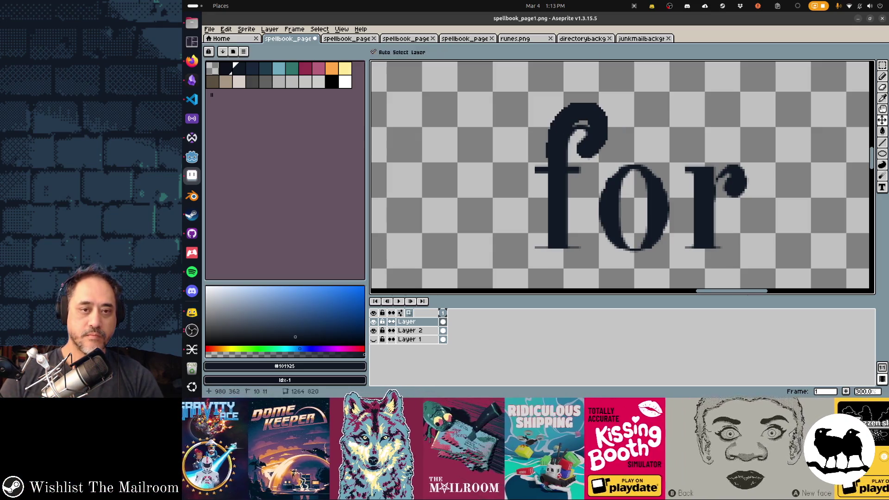
key(ctrl+z)
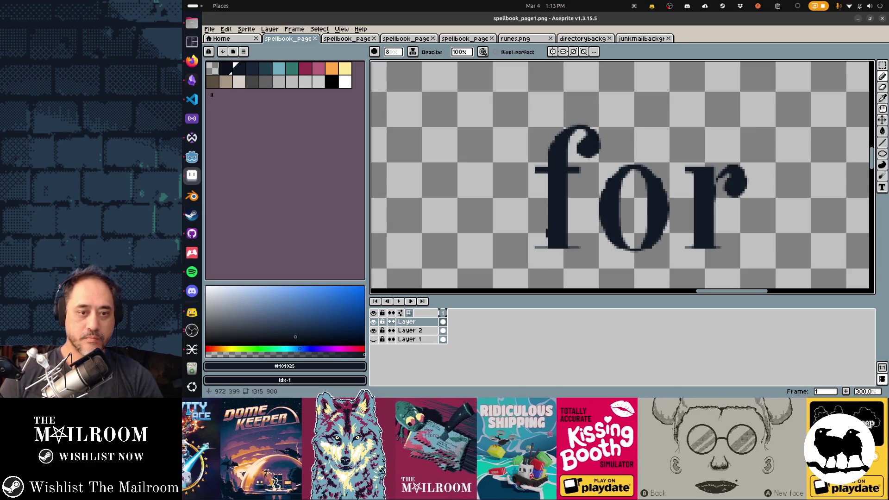
mouse_move(566, 229)
mouse_down()
mouse_move(537, 270)
mouse_move(577, 160)
mouse_move(562, 188)
mouse_move(563, 232)
mouse_up()
key(ctrl+z)
key(ctrl+z)
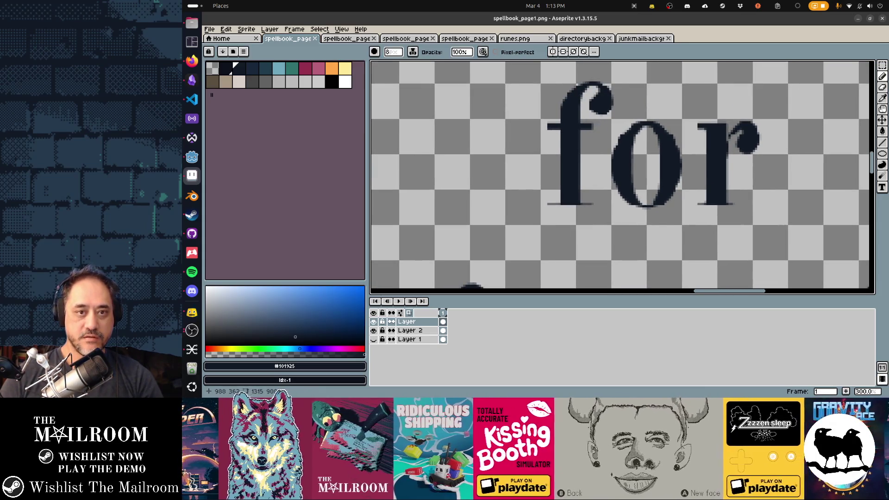
mouse_move(602, 86)
mouse_down()
mouse_move(581, 79)
mouse_move(565, 99)
mouse_move(551, 188)
mouse_move(499, 248)
mouse_up()
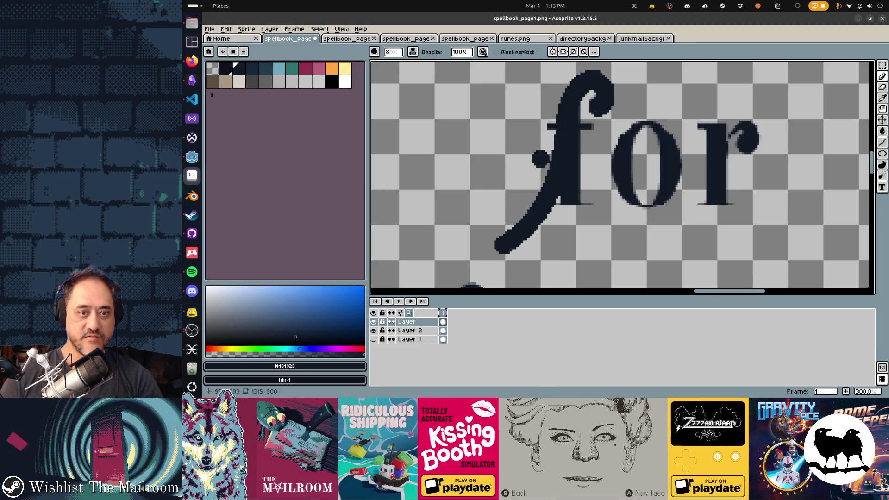
drag(523, 145, 614, 130)
scroll(590, 174, up, 5)
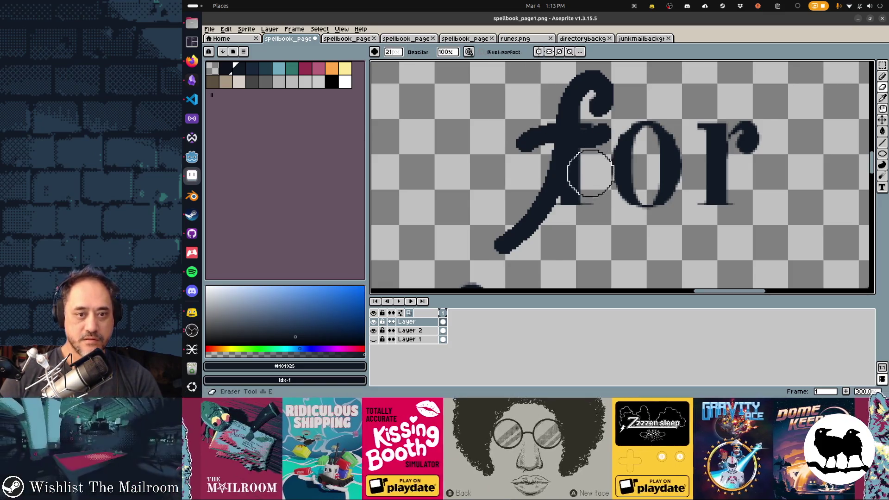
scroll(587, 185, down, 5)
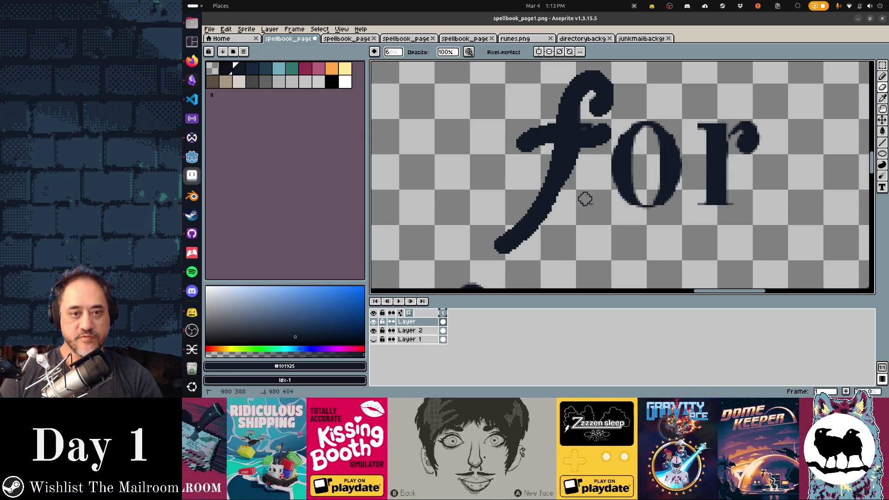
drag(567, 199, 510, 251)
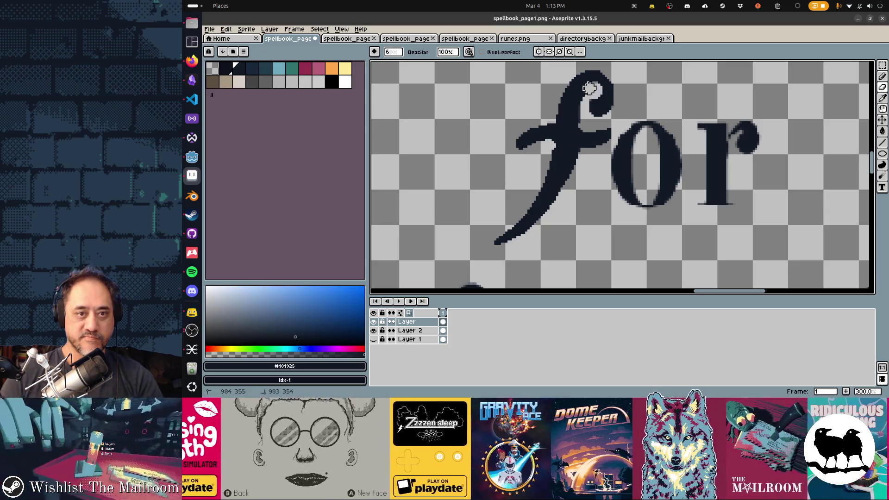
Erase stray pixels inside the hook, refine with a smaller brush, and zoom out to view the title
mouse_move(583, 101)
mouse_down()
mouse_move(585, 114)
mouse_move(579, 103)
mouse_up()
key(b)
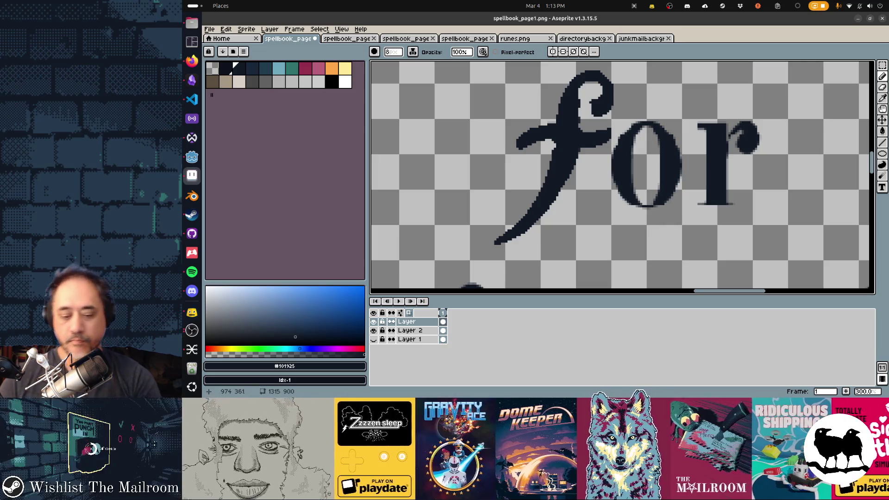
key(minus)
key(minus)
key(minus)
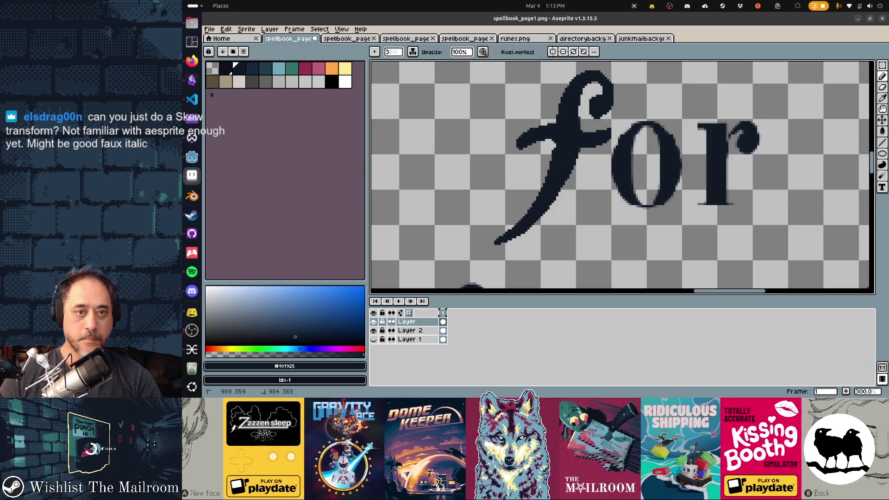
scroll(617, 95, up, 6)
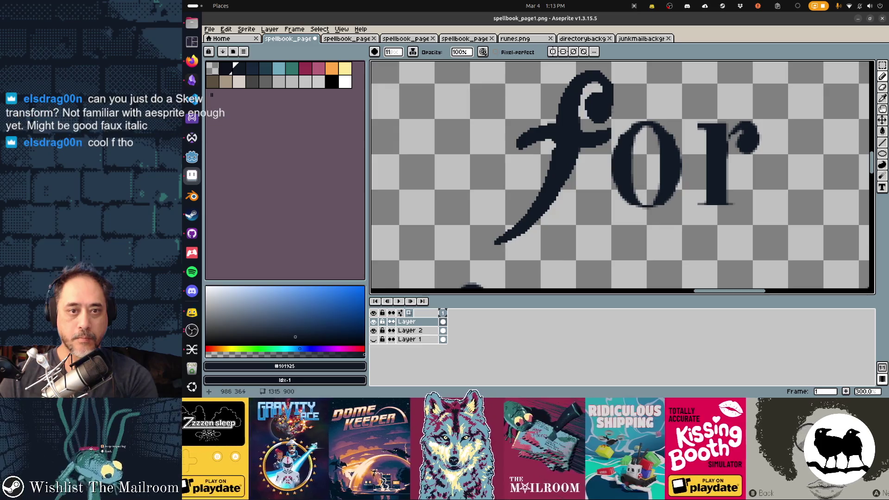
key(ctrl+z)
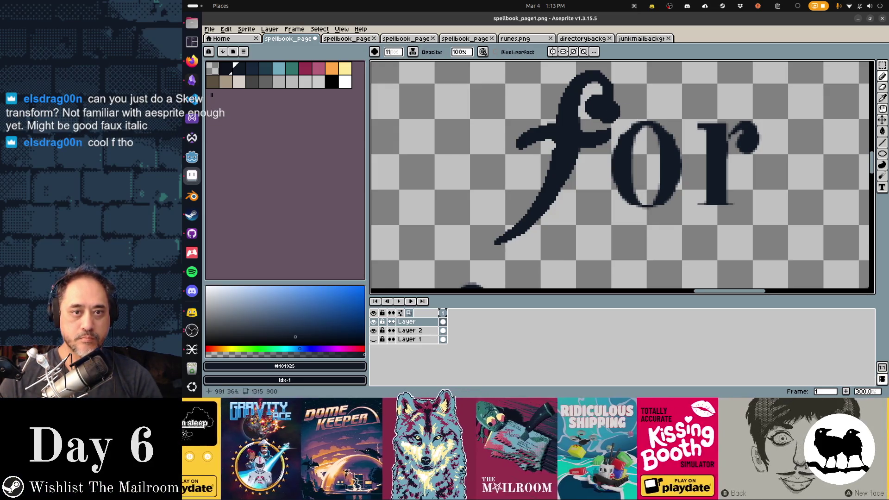
key(1)
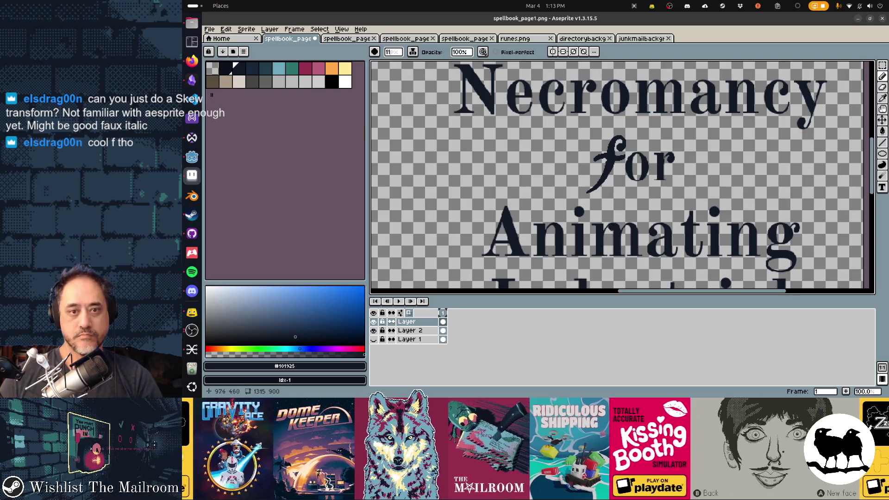
scroll(612, 219, up, 3)
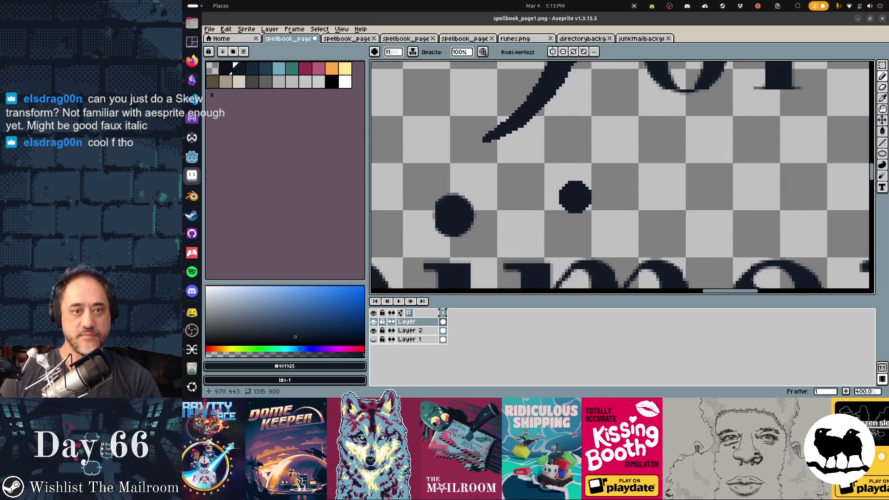
scroll(612, 218, down, 3)
scroll(556, 215, up, 1)
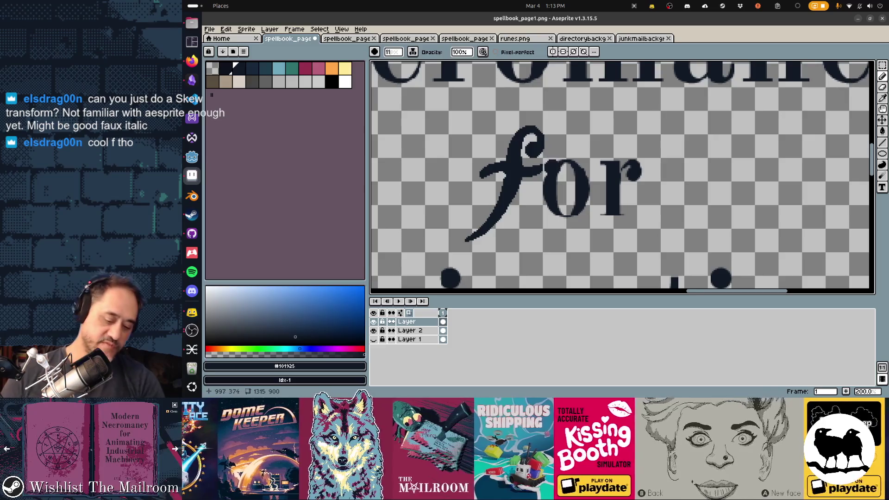
Select and delete the hand-drawn word 'for' from the canvas
key(m)
drag(435, 117, 675, 252)
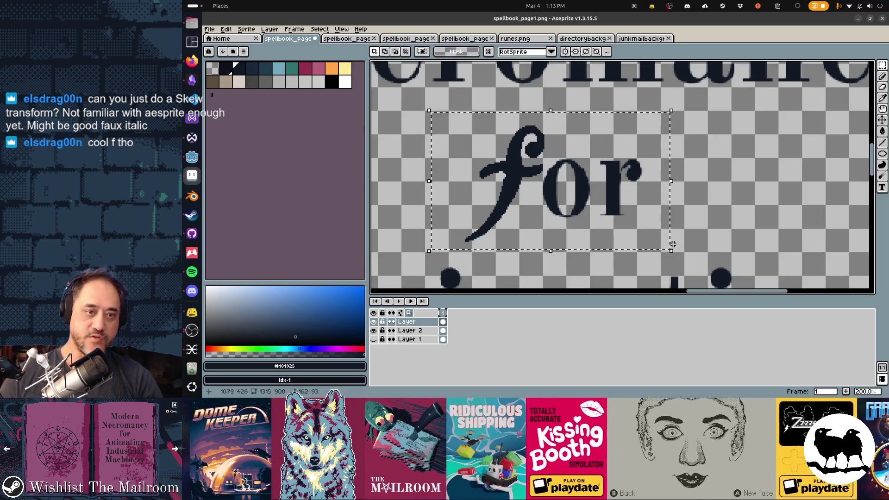
key(Delete)
Type 'for' in a new text box where the old word was
key(t)
drag(440, 108, 739, 254)
text(for)
key(ctrl+a)
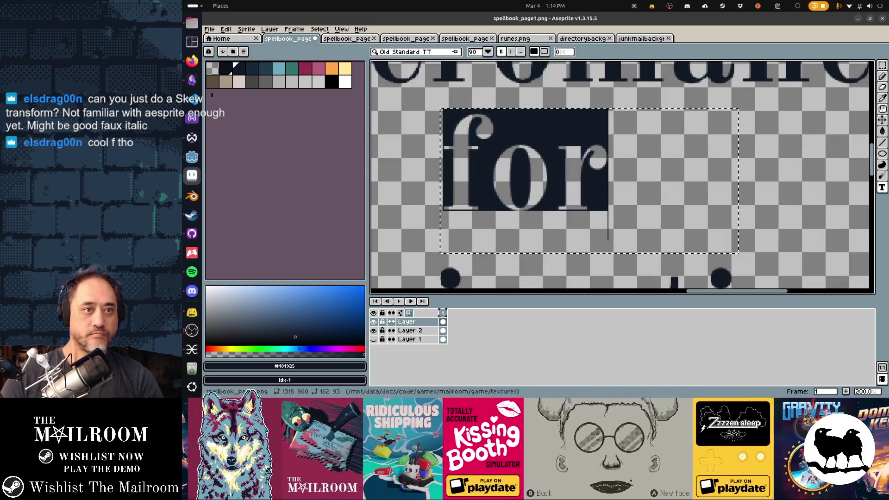
Try the Aguafina Script font on 'for', undo it, and mark out a fresh empty text box
click(416, 51)
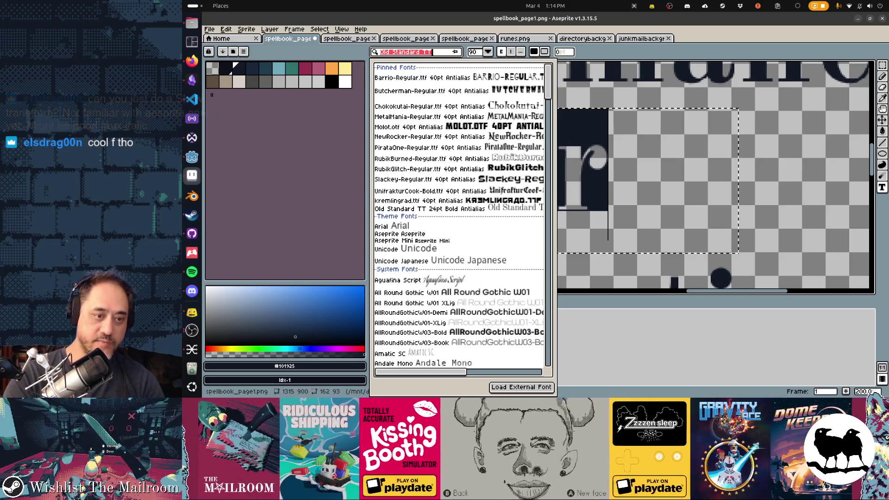
text(script)
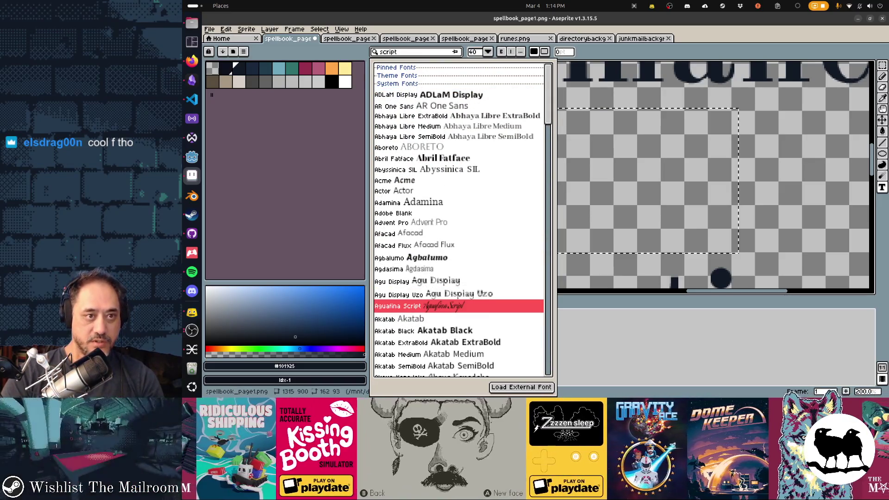
key(Return)
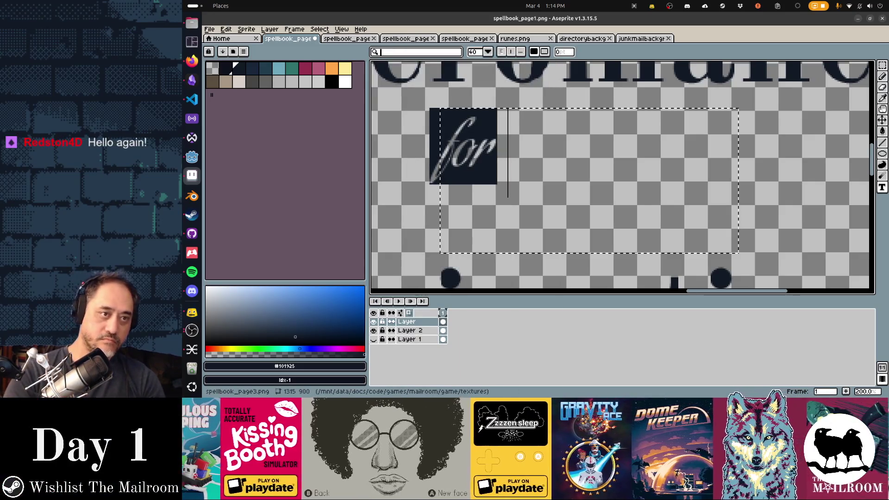
click(407, 322)
key(ctrl+z)
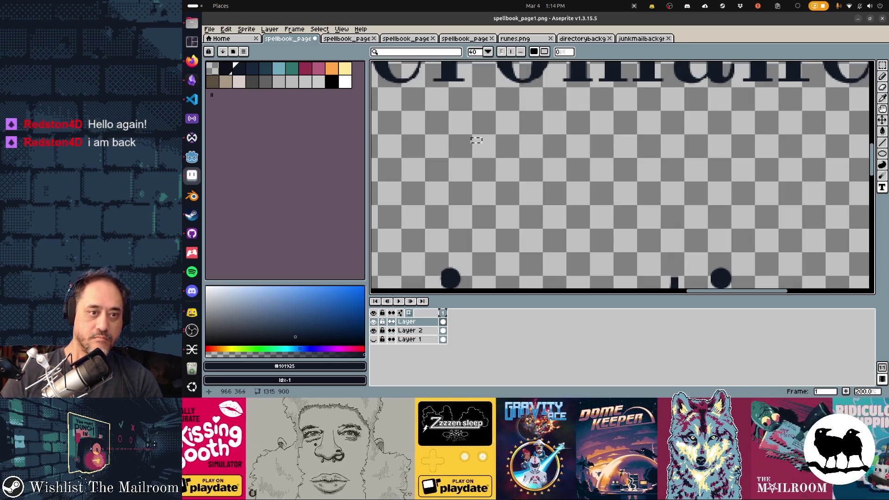
drag(461, 111, 734, 249)
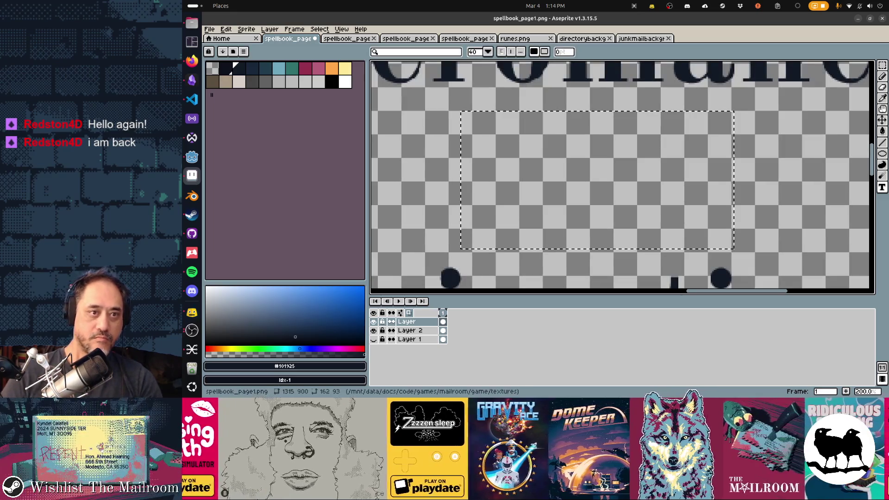
click(417, 52)
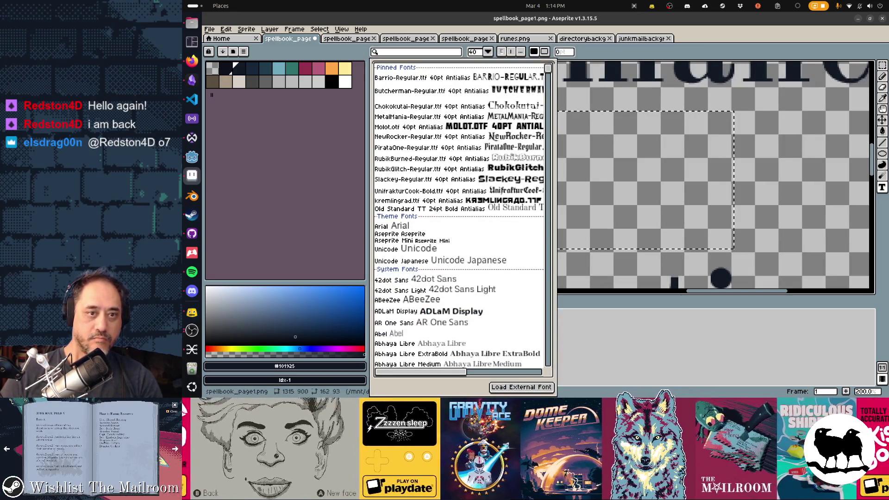
Scroll up and down through the font list to browse the available fonts
scroll(459, 217, down, 10)
scroll(553, 142, down, 5)
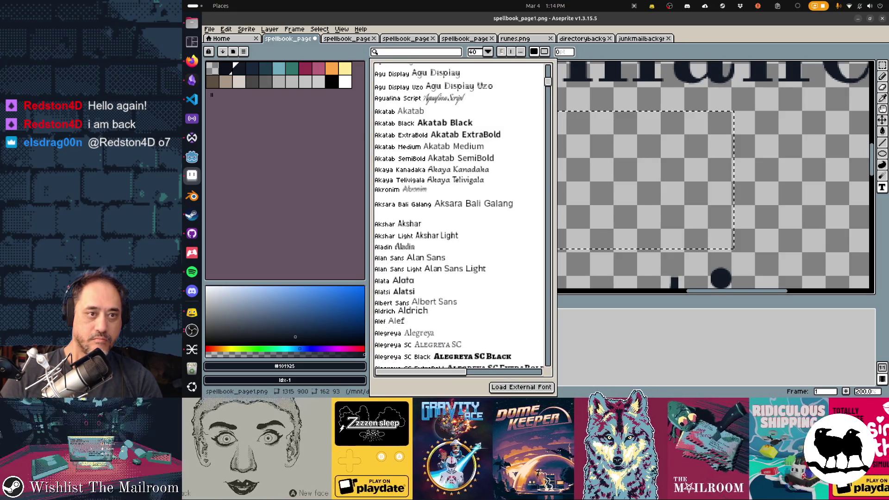
scroll(458, 215, down, 15)
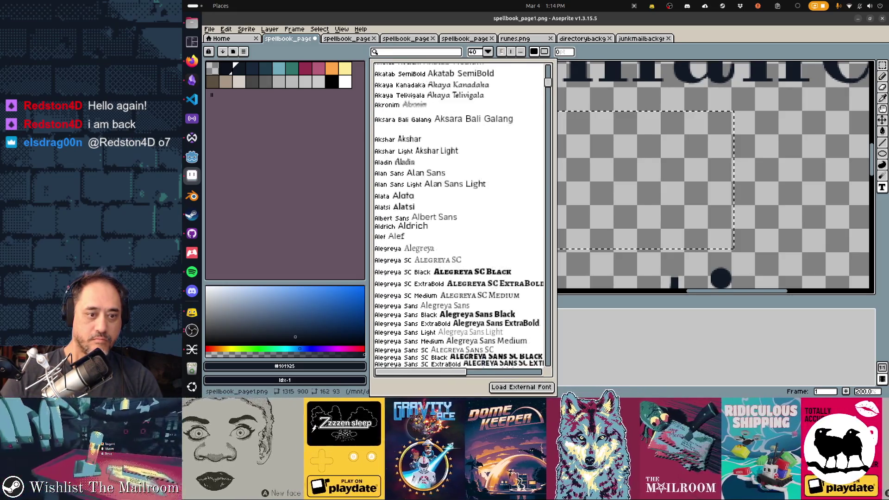
scroll(458, 215, down, 10)
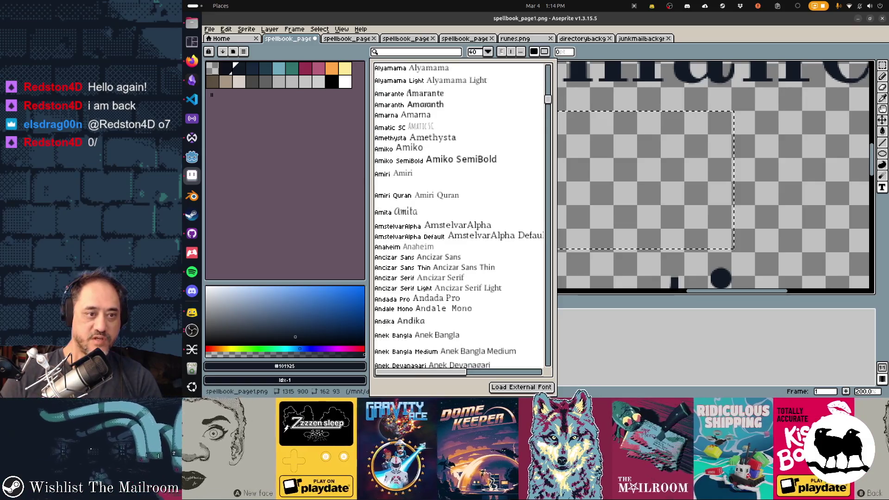
scroll(459, 216, down, 5)
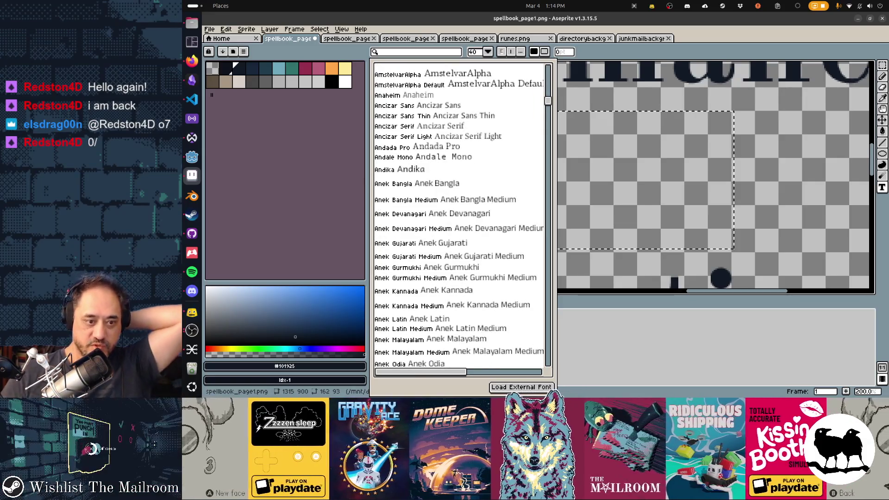
scroll(459, 216, up, 5)
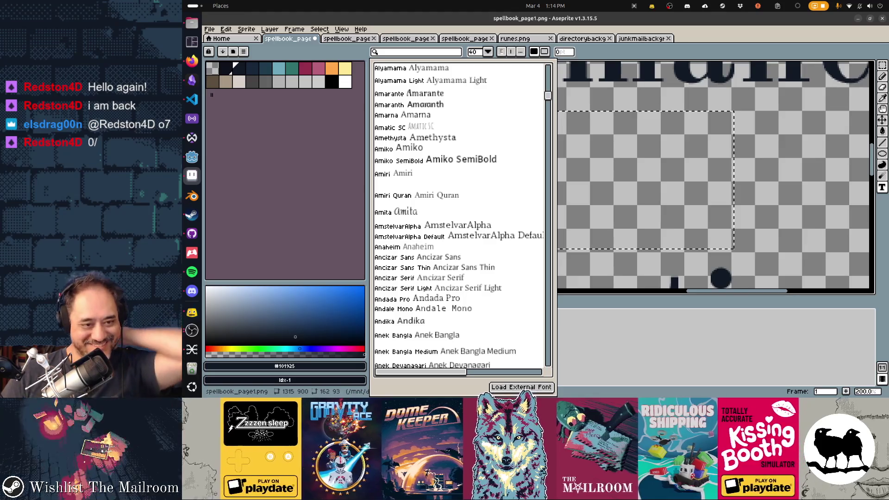
scroll(459, 218, up, 3)
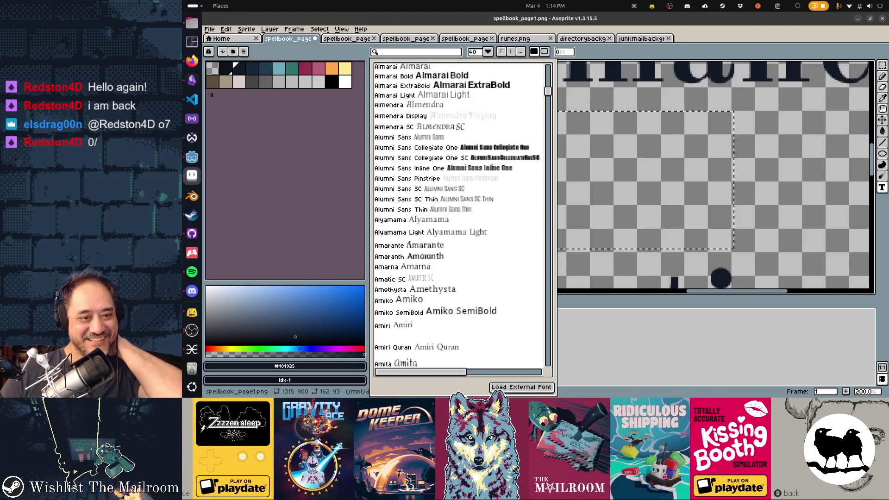
scroll(459, 218, up, 3)
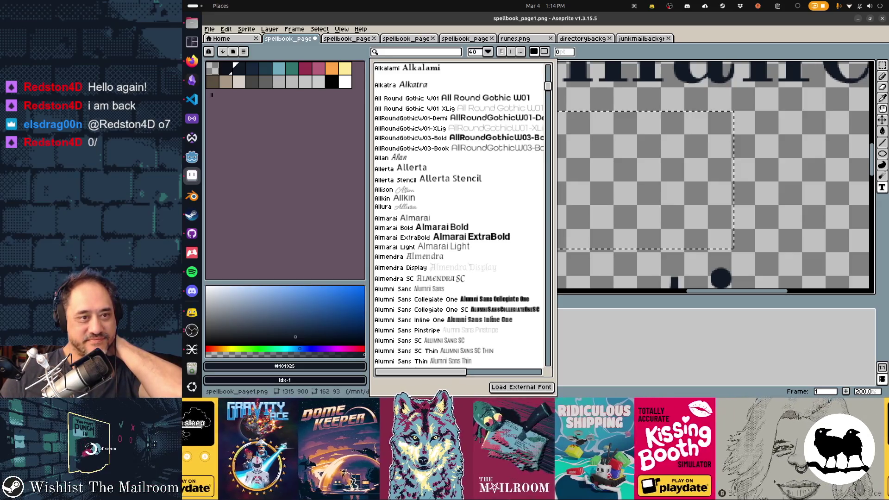
scroll(458, 218, down, 9)
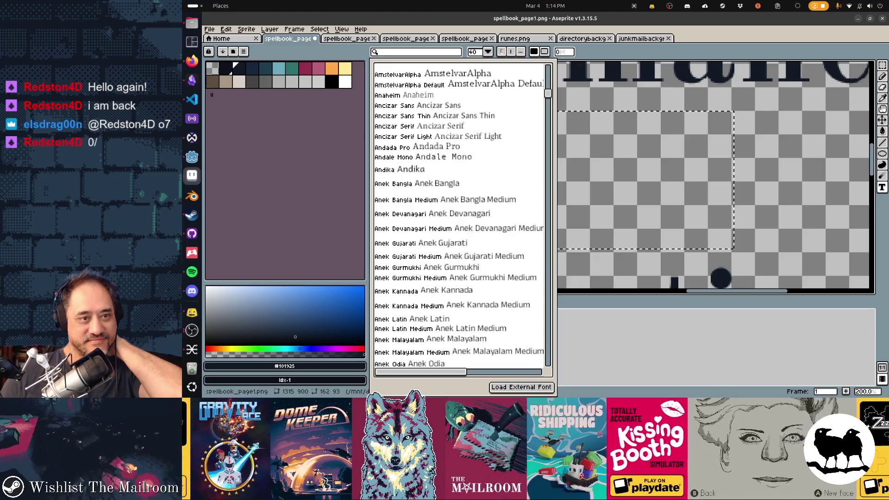
scroll(458, 218, down, 3)
scroll(458, 218, down, 3)
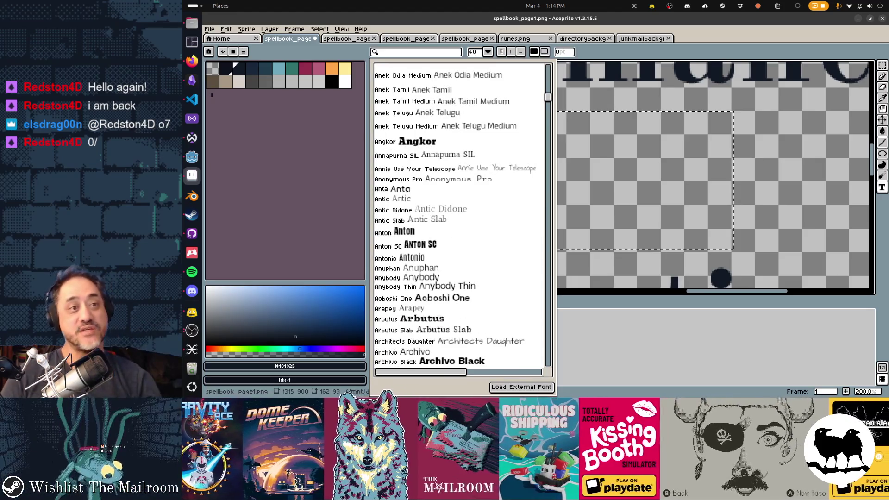
Search 'old standard' and apply the Old Standard TT font
text(o)
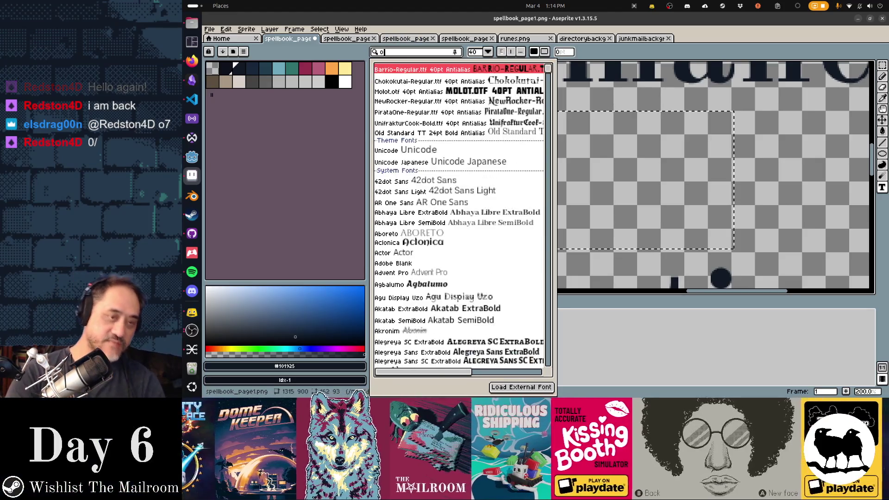
text(ld sta)
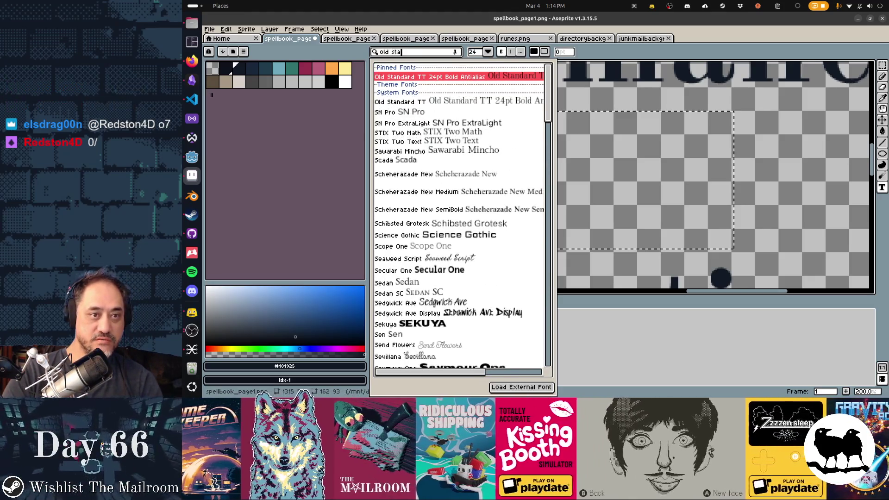
key(Down)
key(Down)
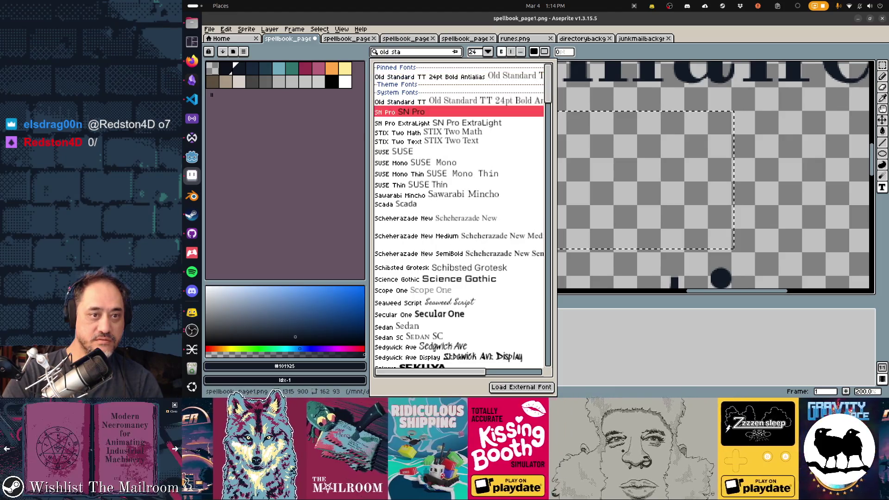
key(Up)
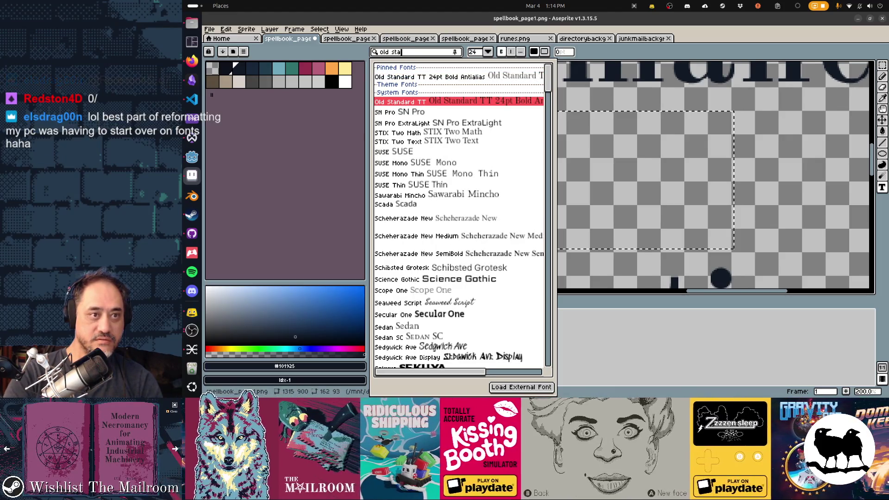
text(ndard)
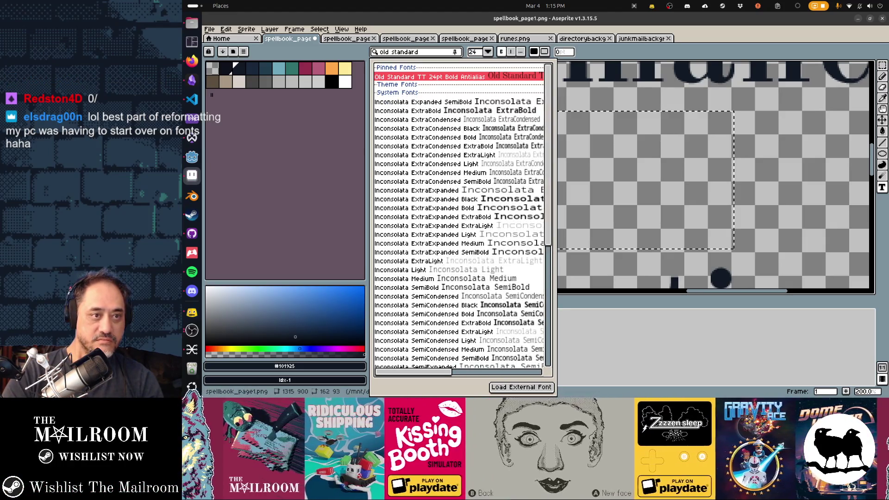
key(Return)
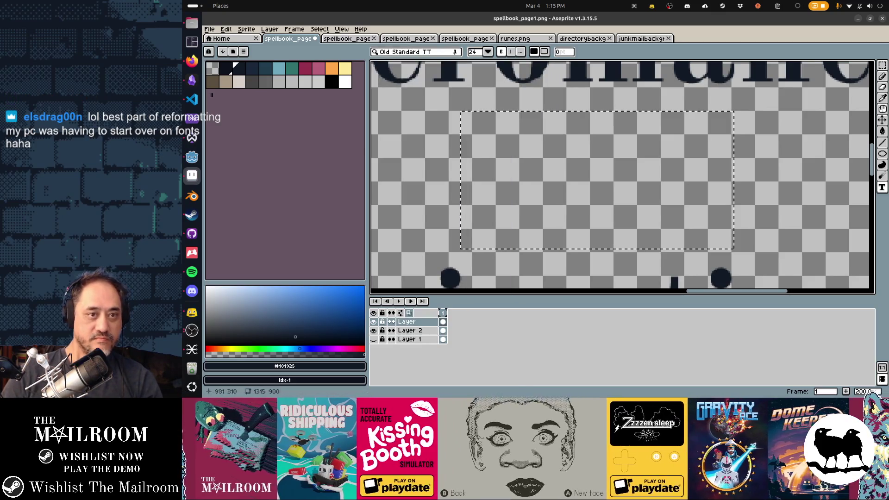
Type 'for' below the title, trying sizes 48 and 72 before settling on 100
key(Escape)
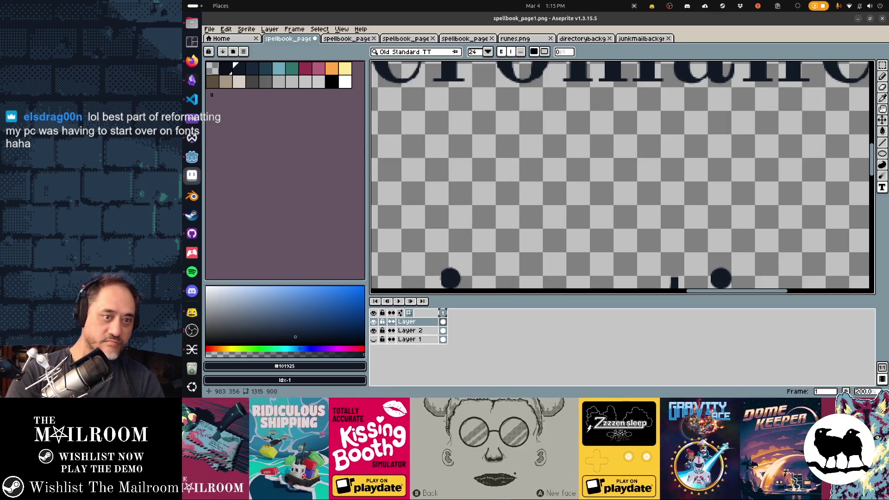
key(i)
key(t)
drag(471, 150, 611, 184)
text(for)
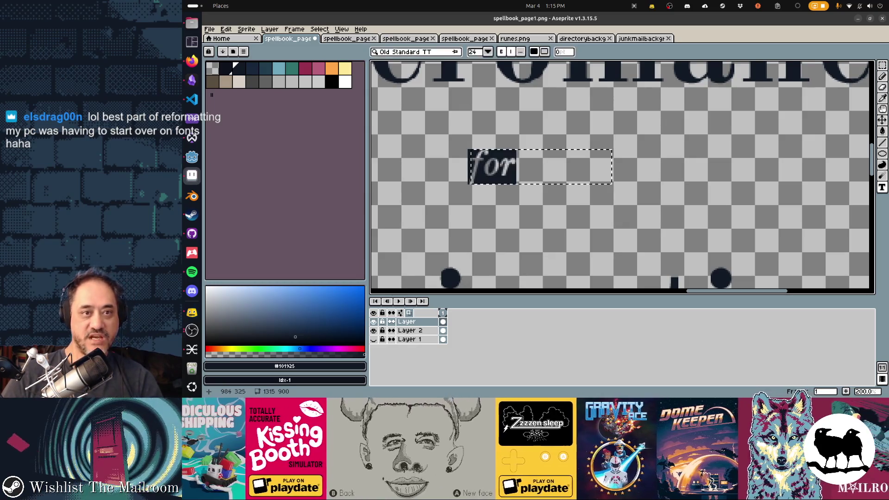
click(477, 52)
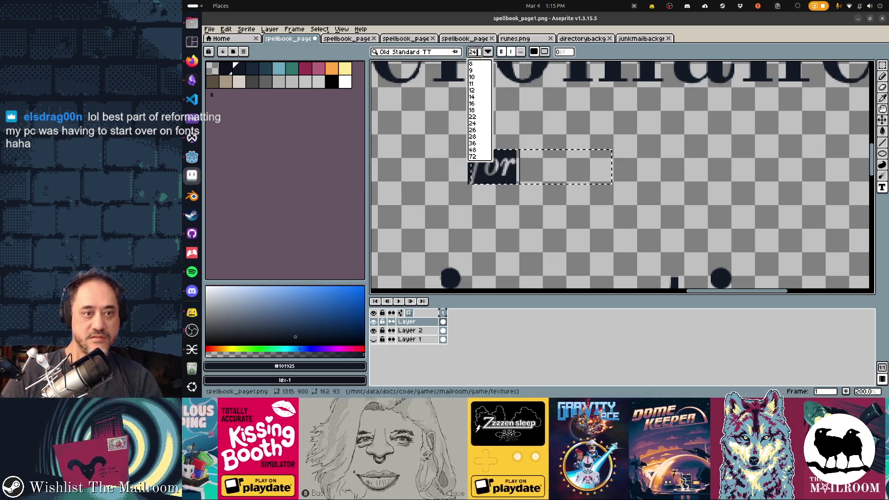
click(472, 150)
click(477, 52)
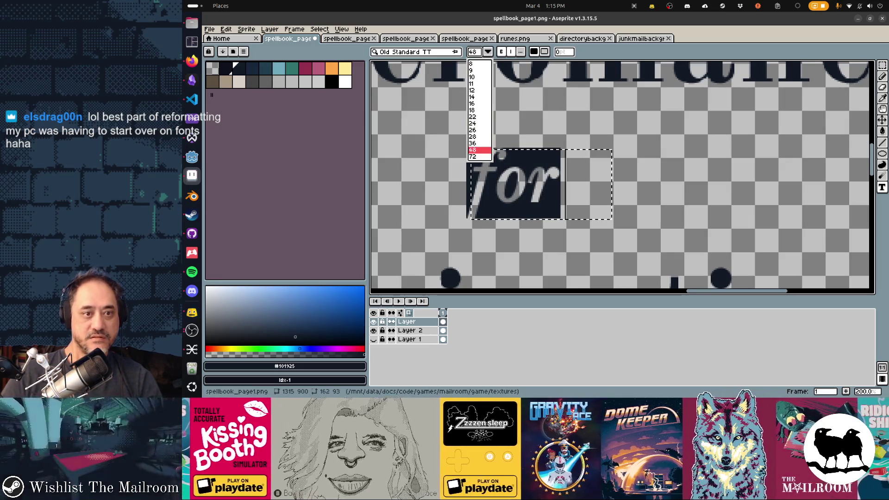
click(473, 157)
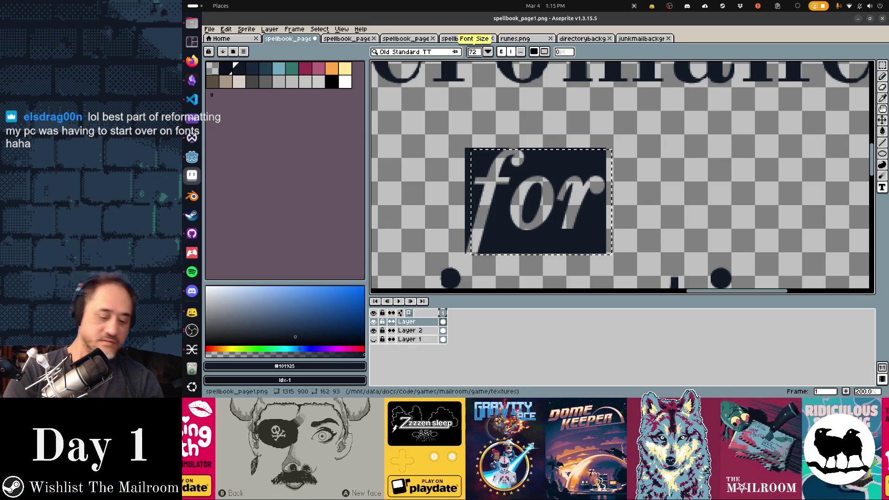
key(BackSpace)
key(BackSpace)
text(100)
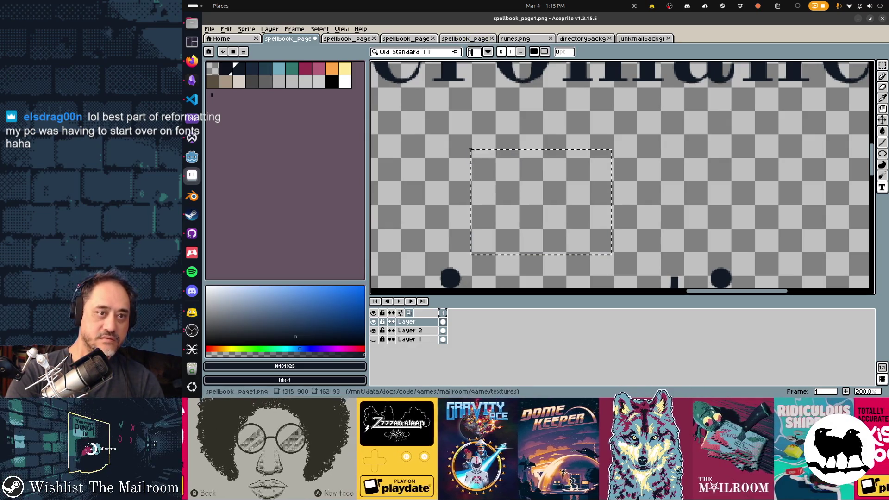
key(Return)
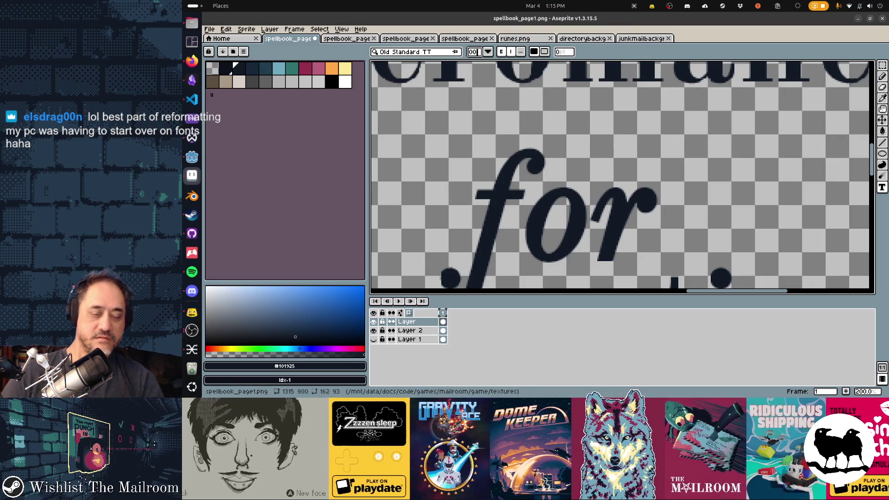
Undo an accidental move and remove the size-100 'for'
scroll(547, 97, down, 1)
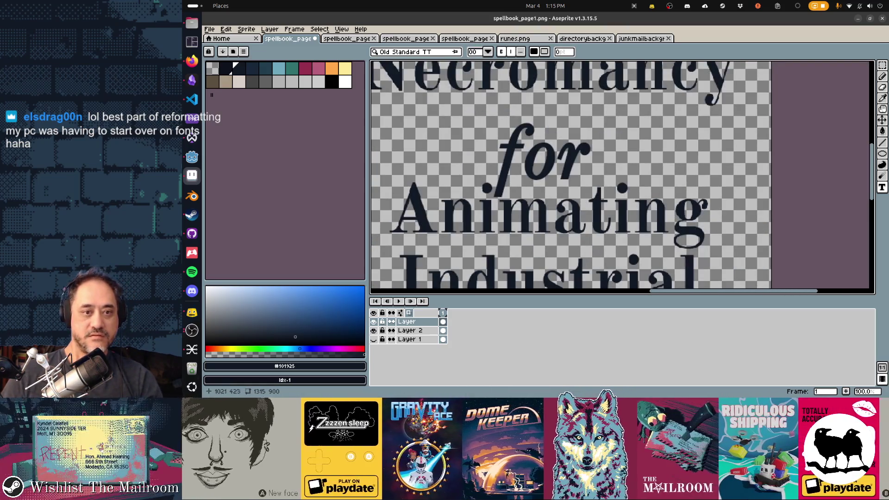
key(v)
drag(634, 178, 644, 169)
key(ctrl+z)
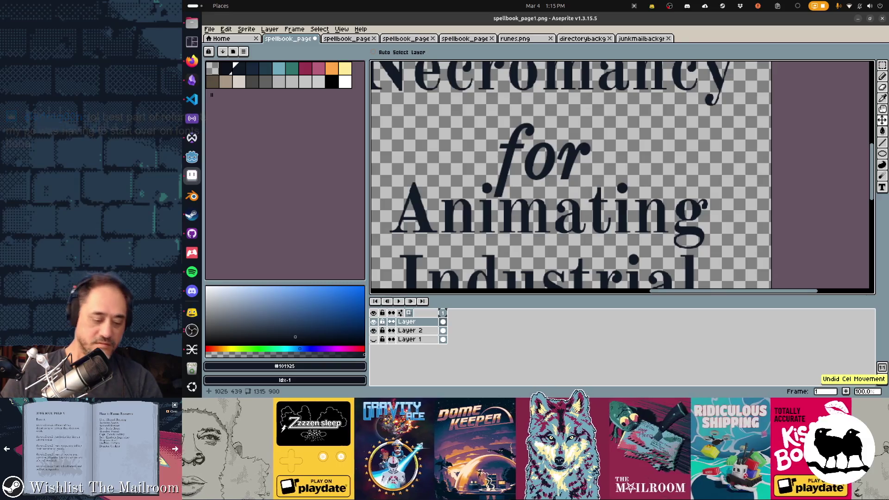
key(ctrl+z)
Place 'for' at font size 84 in a new text box above 'Animating'
key(t)
drag(489, 99, 622, 169)
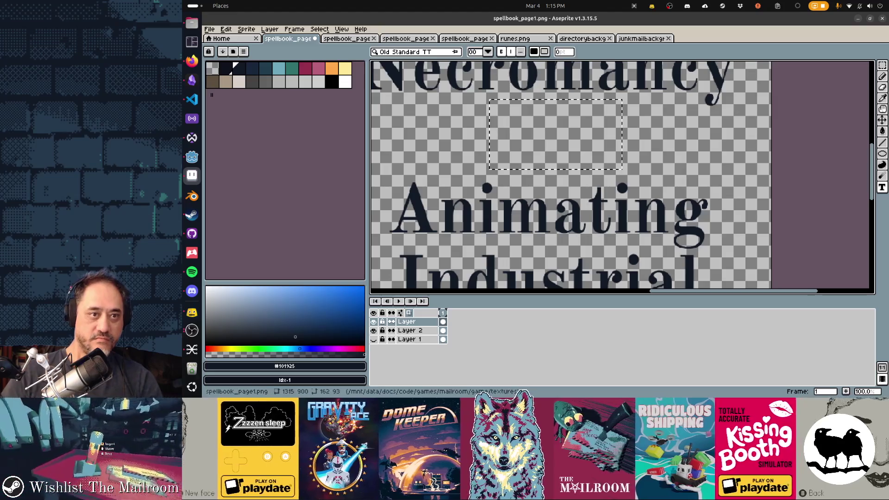
click(473, 52)
text(84)
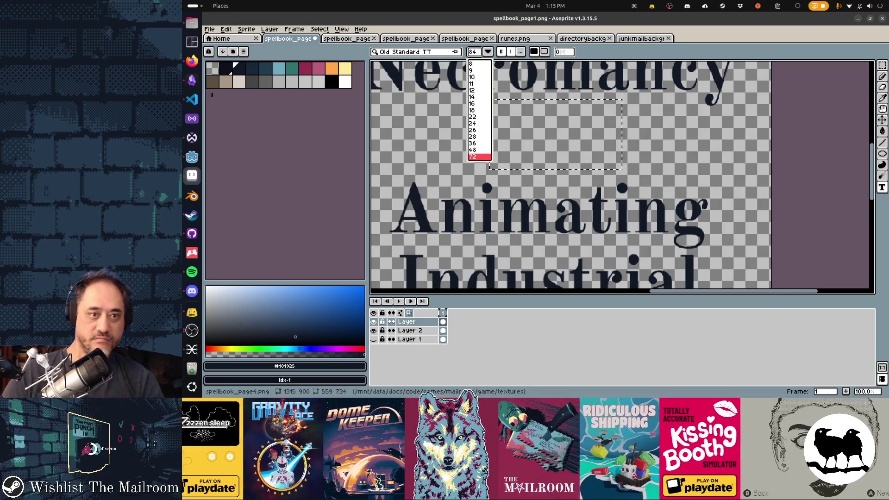
key(Return)
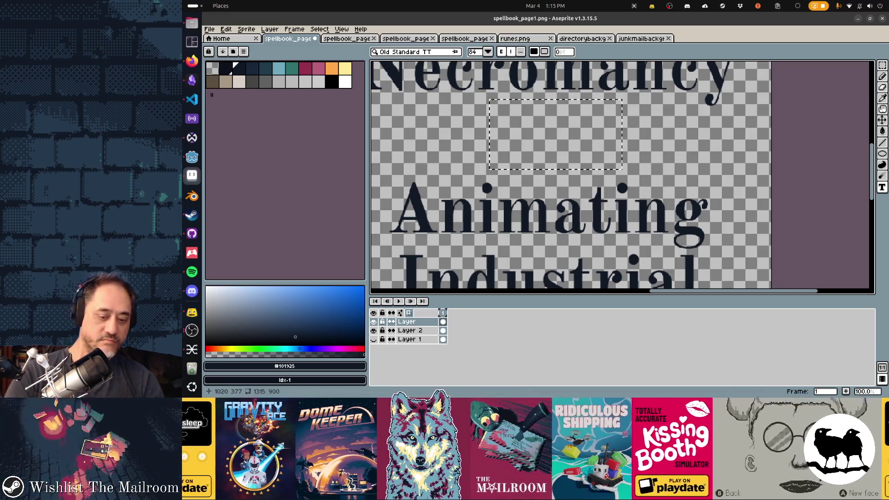
text(for)
key(Return)
Move 'for' between 'Necromancy' and 'Animating', nudge it into place, and save spellbook_page1.png
key(m)
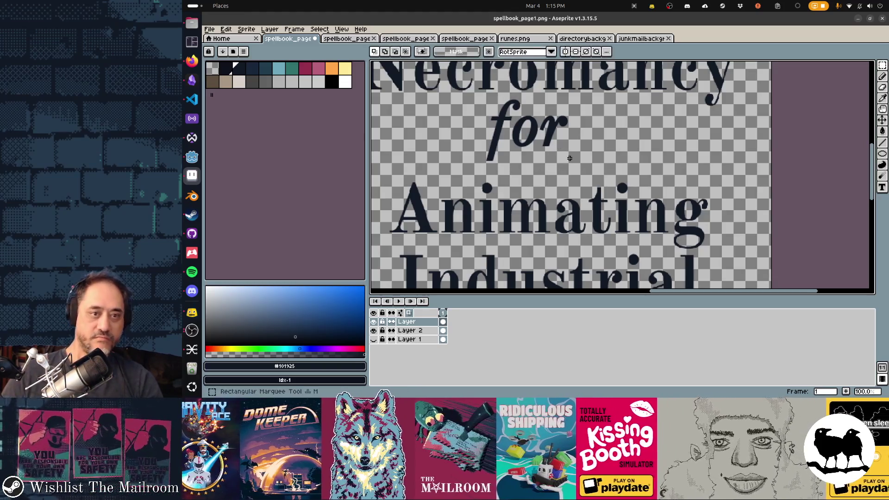
mouse_move(575, 169)
mouse_down()
mouse_move(499, 126)
mouse_move(460, 90)
mouse_up()
drag(518, 129, 534, 137)
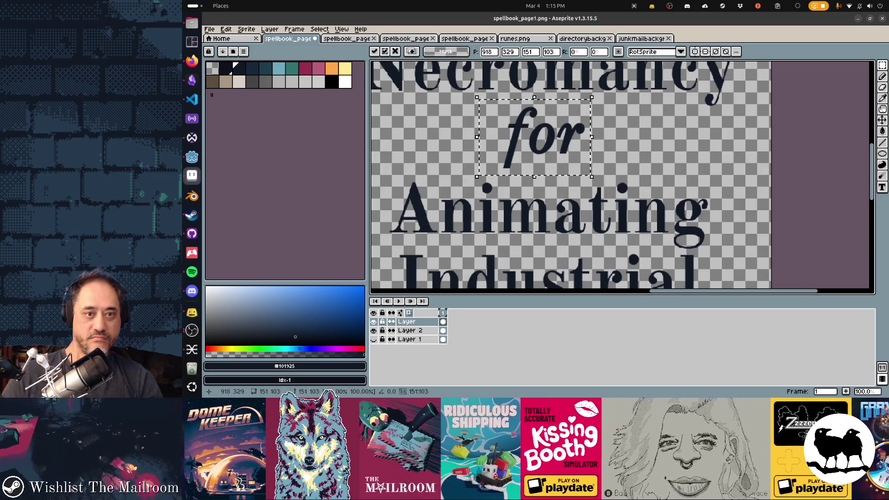
key(Left)
key(Left)
key(Down)
key(Down)
key(ctrl+s)
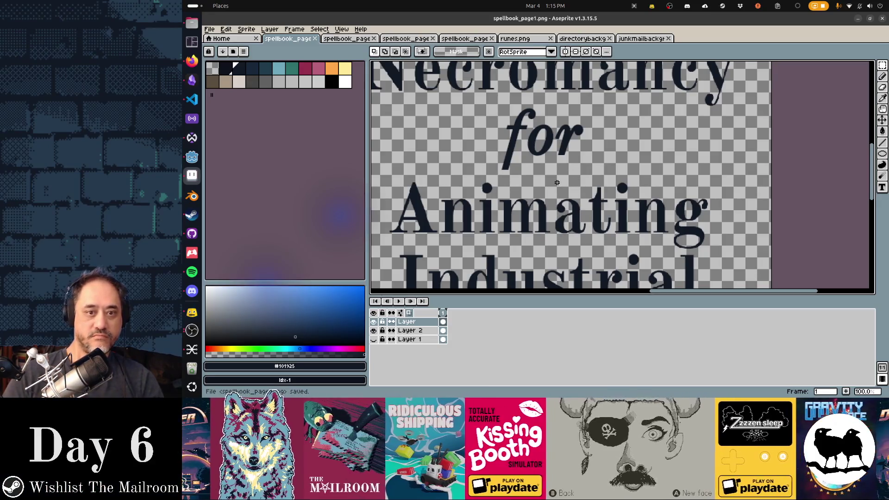
scroll(557, 183, down, 2)
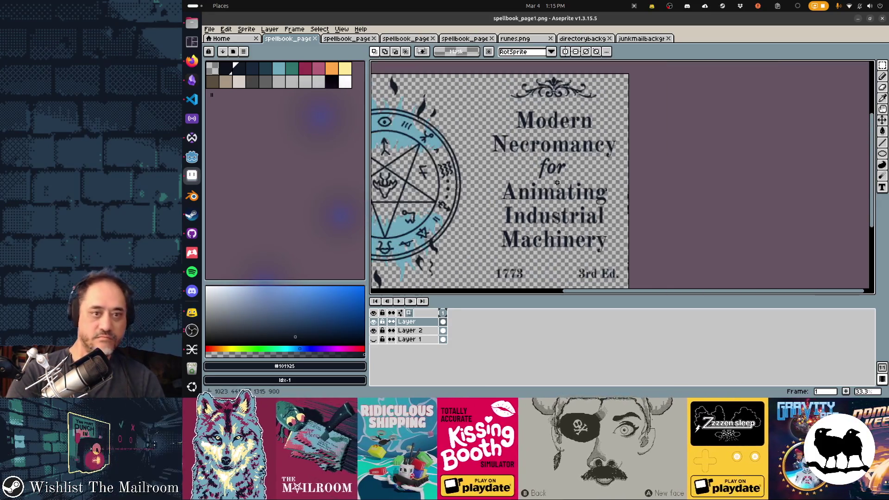
key(alt+Tab)
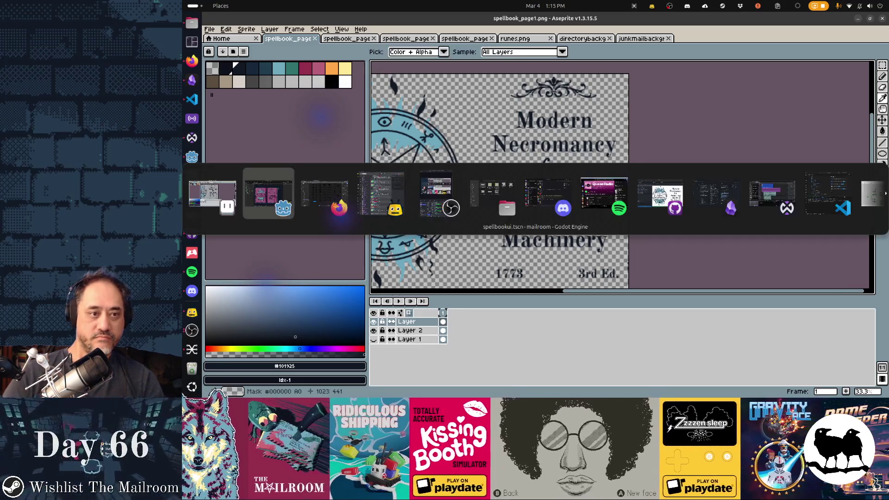
View the spellbookui scene preview in Godot, then return to the page in Aseprite
key(alt+Tab)
key(alt+shift+Tab)
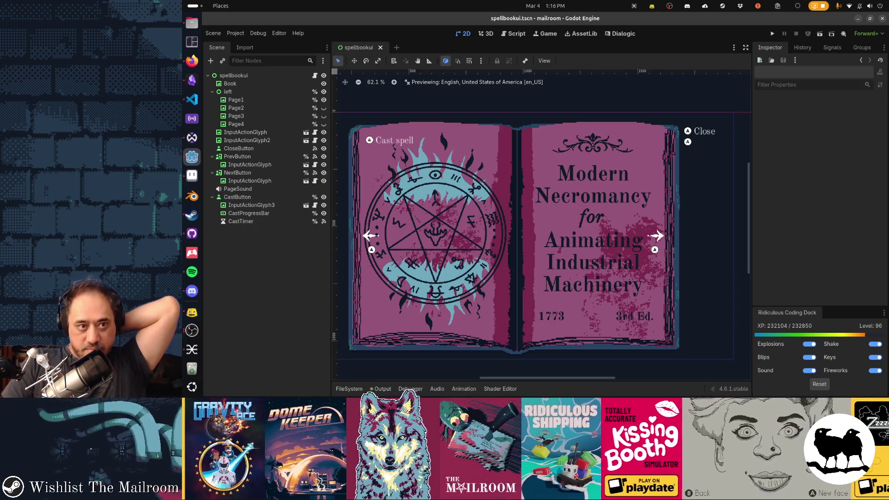
click(196, 180)
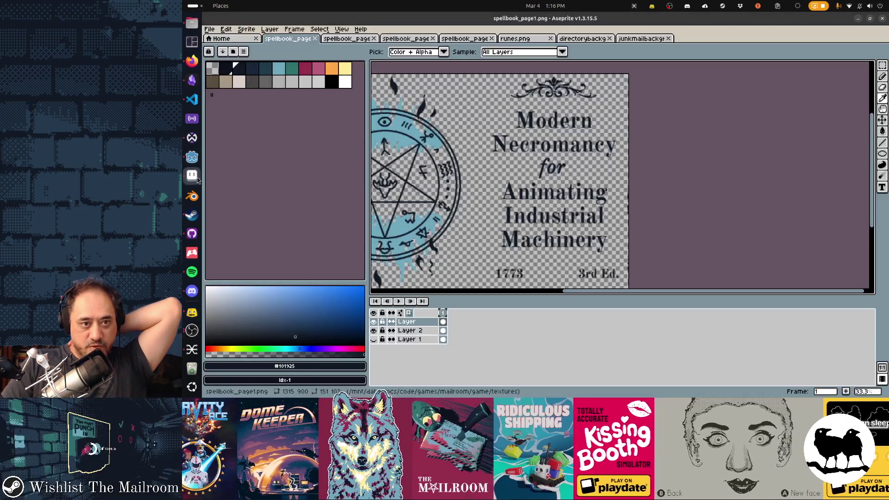
Pan to the pentagram and enlarge the canvas area to show the page down to 1773 3rd Ed
mouse_move(556, 169)
mouse_down()
mouse_move(691, 161)
mouse_move(690, 176)
mouse_up()
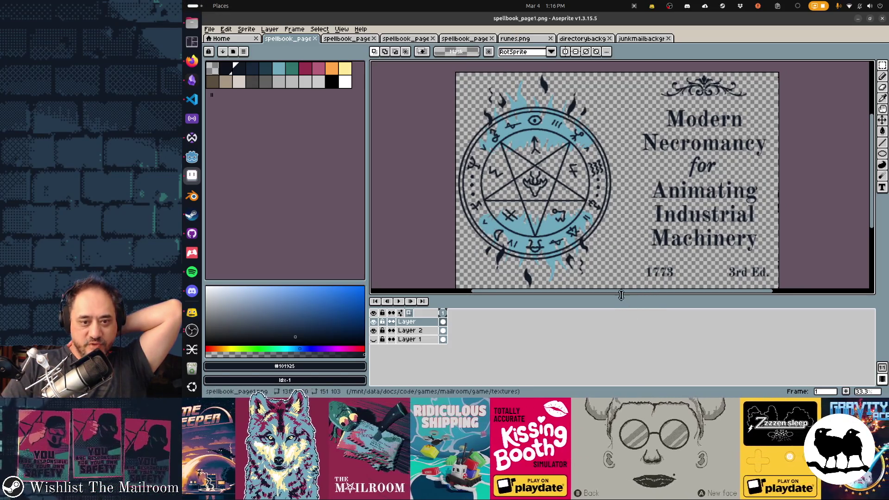
mouse_move(623, 295)
mouse_down()
mouse_move(624, 317)
mouse_move(654, 245)
mouse_up()
key(b)
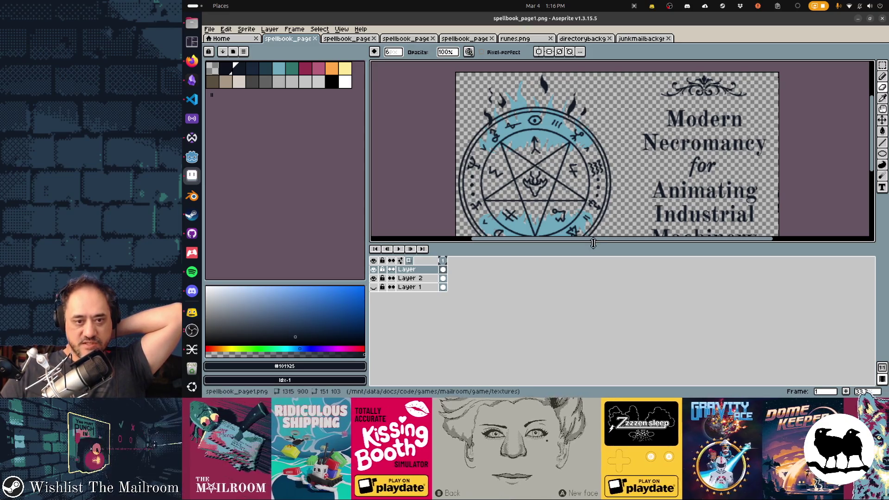
drag(595, 244, 598, 331)
key(m)
mouse_move(663, 178)
mouse_down()
mouse_move(662, 189)
mouse_move(660, 182)
mouse_up()
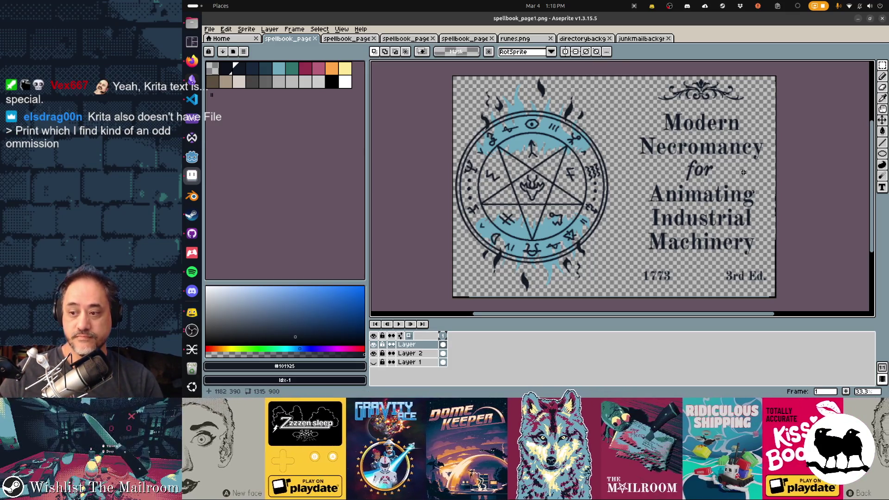
Zoom in, select and delete the old 'for', then mark the empty gap for a new word
scroll(755, 165, up, 2)
scroll(756, 163, right, 1)
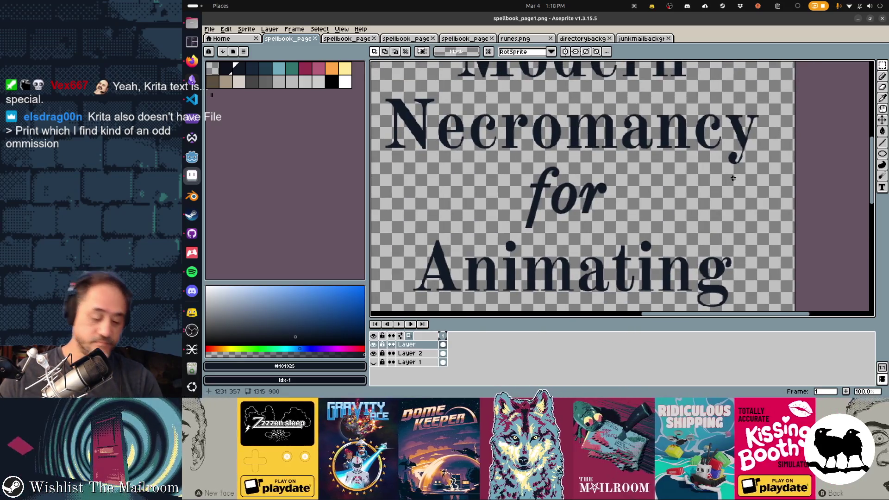
mouse_move(511, 163)
mouse_down()
mouse_move(615, 218)
mouse_move(626, 240)
mouse_move(597, 219)
mouse_up()
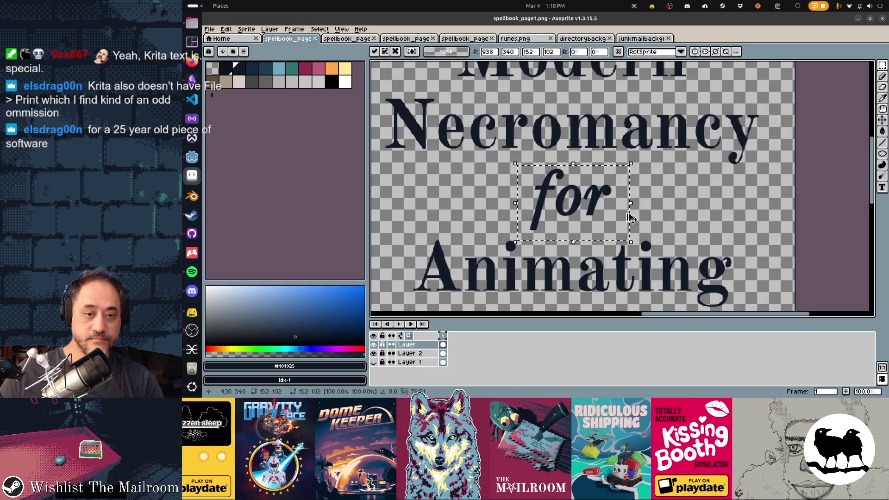
key(ctrl+s)
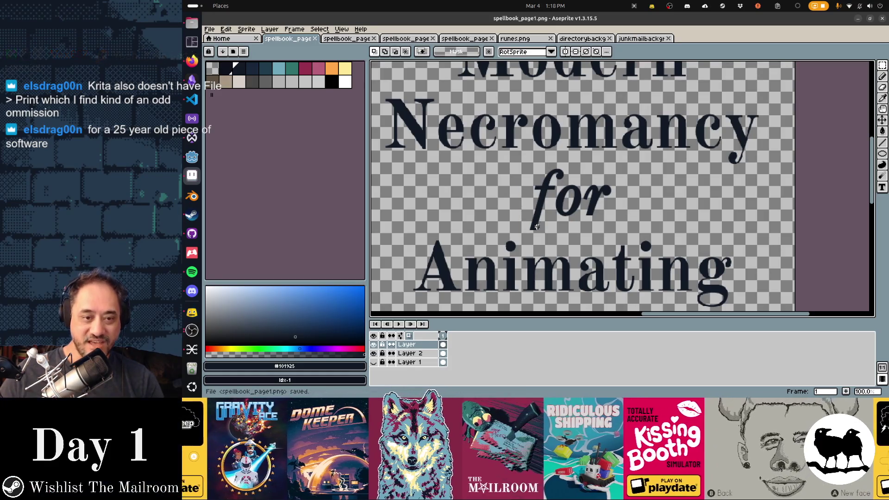
mouse_move(517, 156)
mouse_down()
mouse_move(614, 217)
mouse_move(636, 244)
mouse_up()
key(Delete)
drag(509, 163, 652, 229)
Type 'for' in the marked gap and set it in the Georgia font
key(t)
click(624, 221)
text(for)
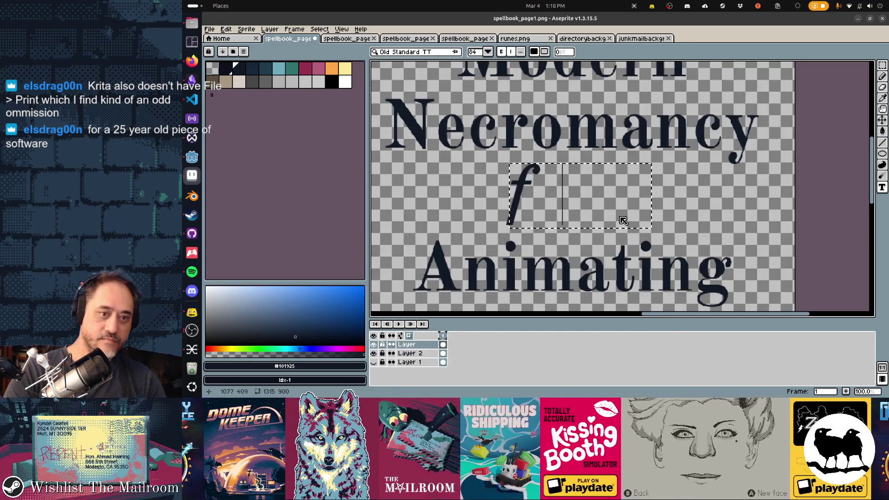
key(ctrl+a)
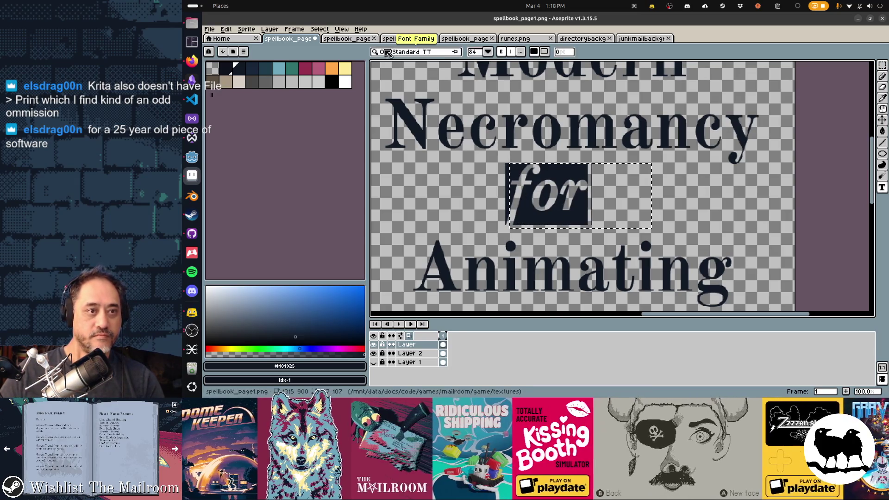
click(379, 53)
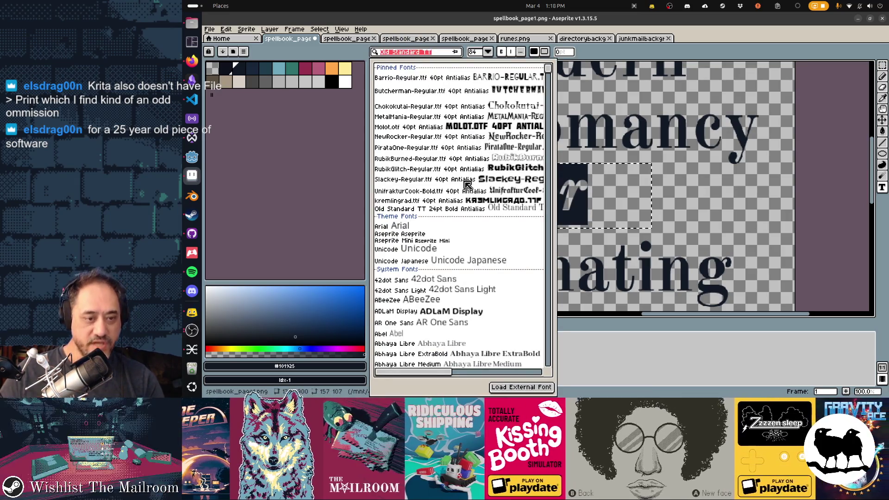
scroll(473, 192, down, 3)
scroll(473, 192, down, 15)
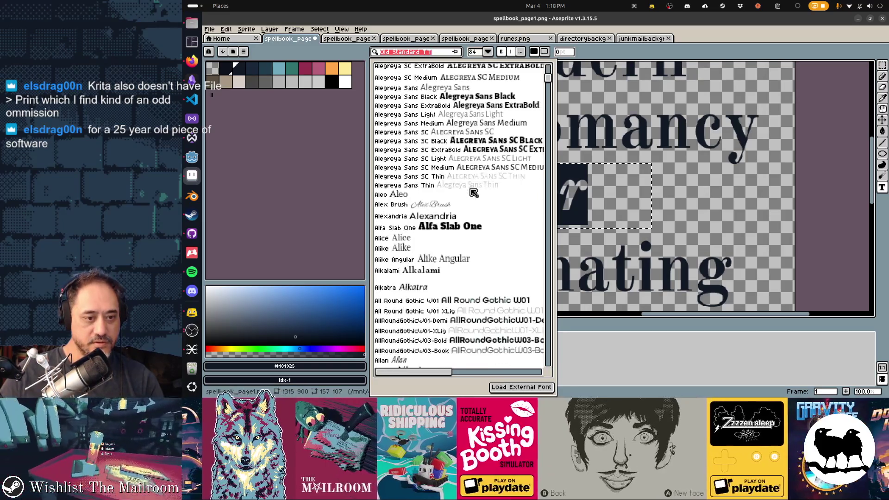
scroll(473, 193, down, 5)
text(g)
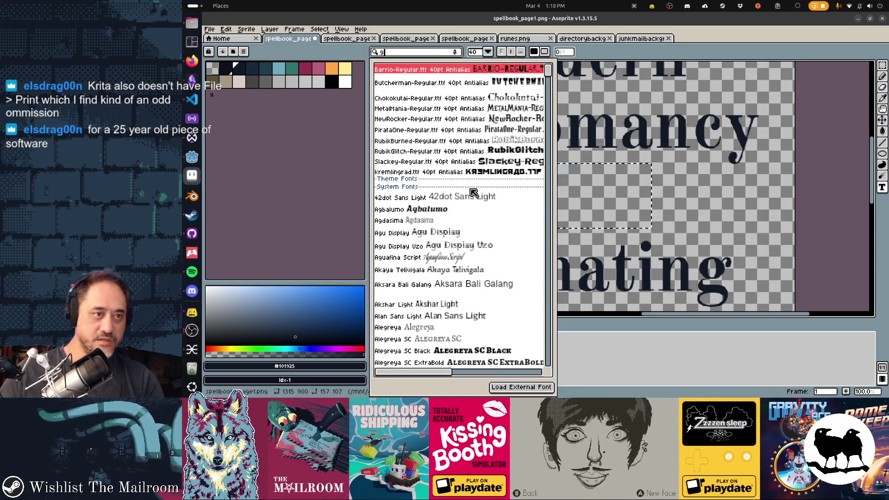
text(eorgi)
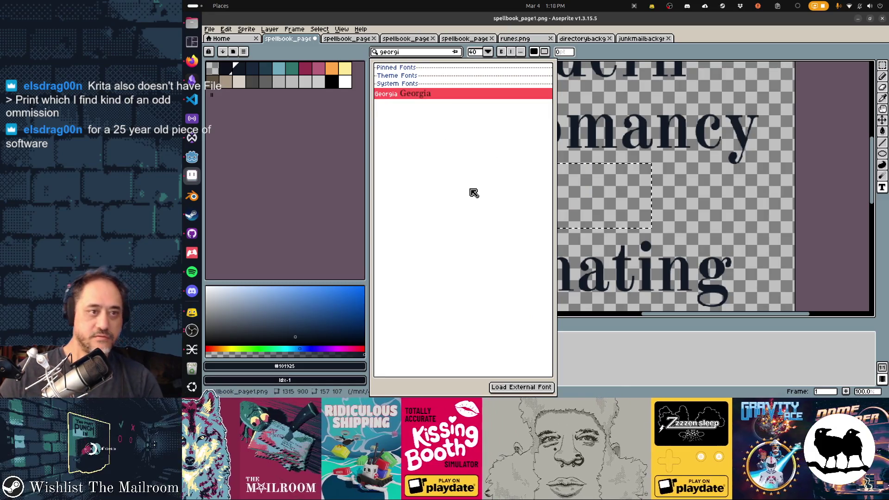
click(431, 97)
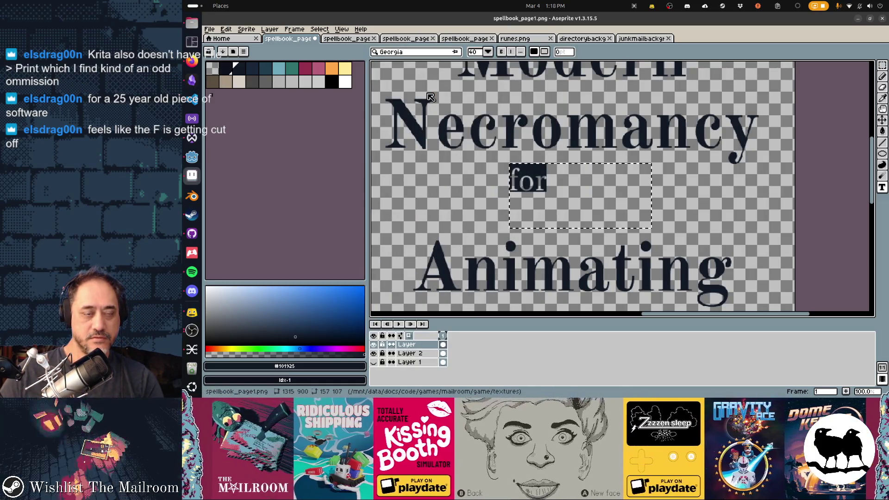
Make 'for' italic at size 84, try bold then a lighter weight, and commit it
click(511, 52)
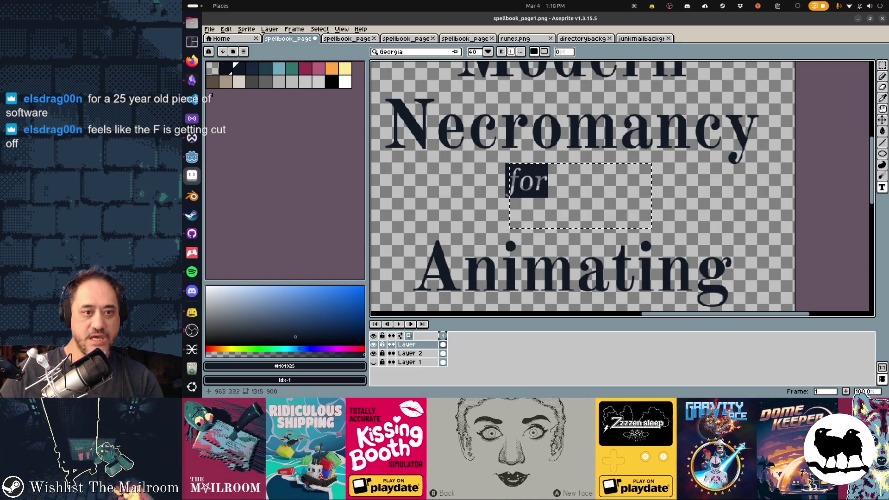
click(479, 54)
text(84)
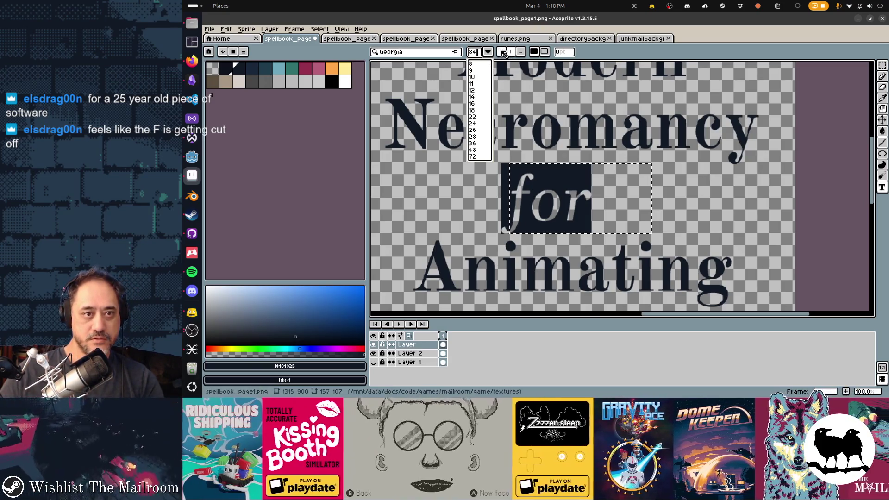
click(502, 51)
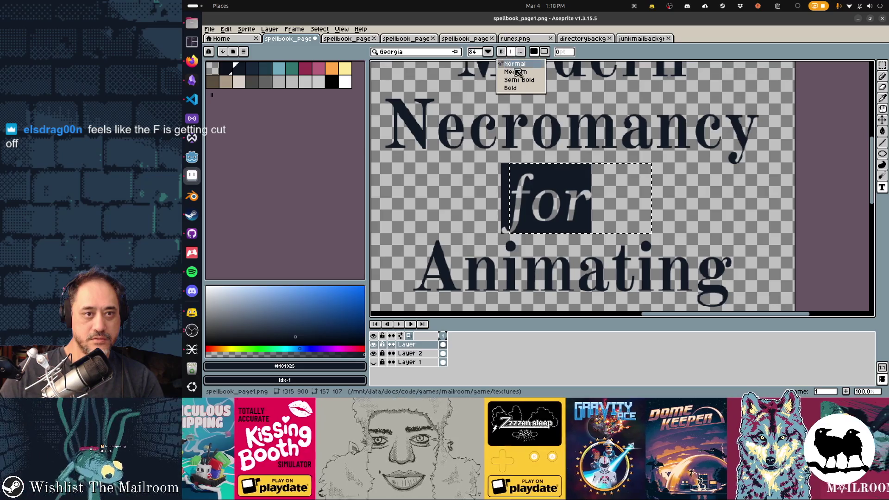
click(511, 88)
click(502, 52)
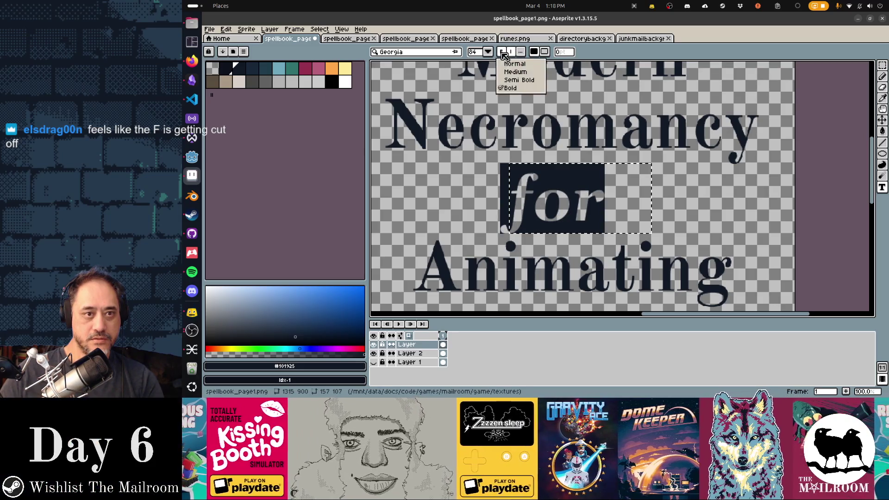
click(510, 70)
click(669, 183)
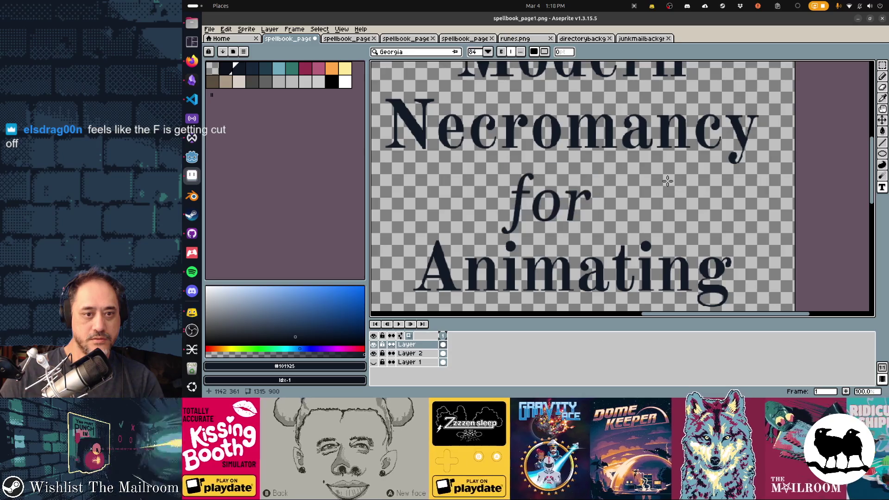
Select the new 'for', compare it in Godot, shift it a few pixels right, and save the page
key(m)
mouse_move(589, 235)
mouse_down()
mouse_move(475, 178)
mouse_move(475, 157)
mouse_move(602, 227)
mouse_move(611, 244)
mouse_move(588, 216)
mouse_up()
key(alt+Tab)
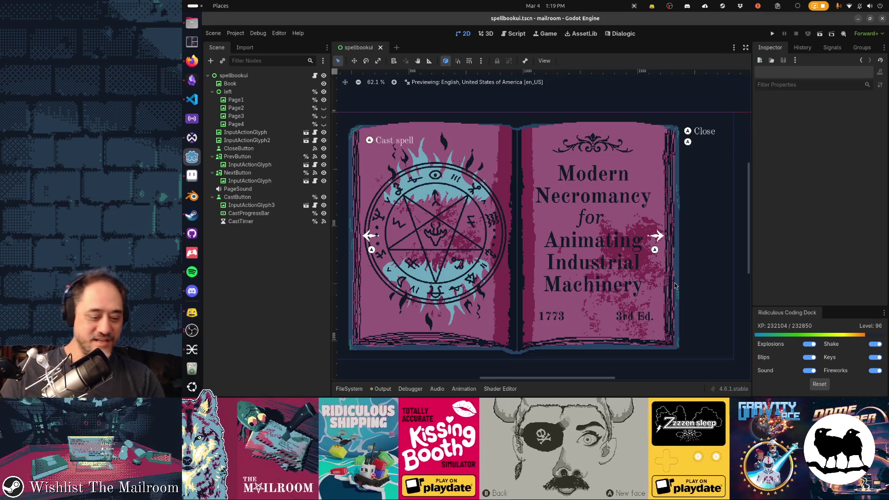
key(alt+Tab)
click(583, 209)
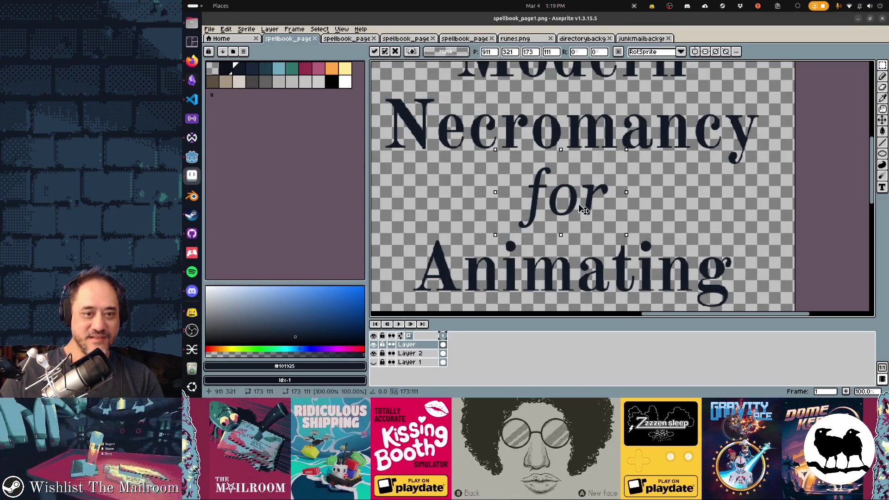
key(Return)
key(alt+Tab)
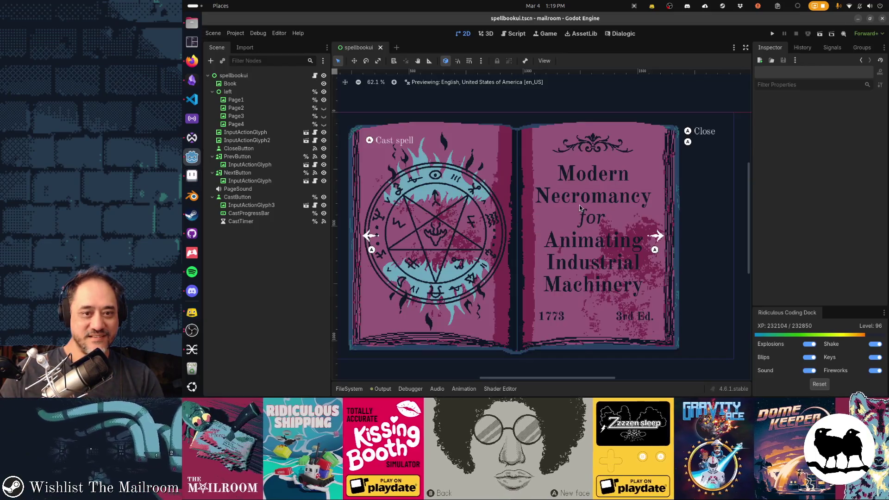
key(alt+Tab)
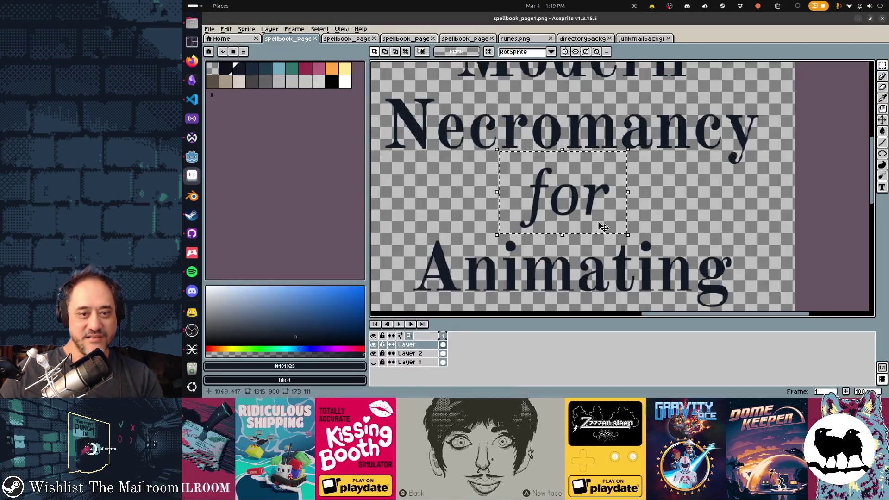
drag(603, 227, 610, 226)
key(ctrl+s)
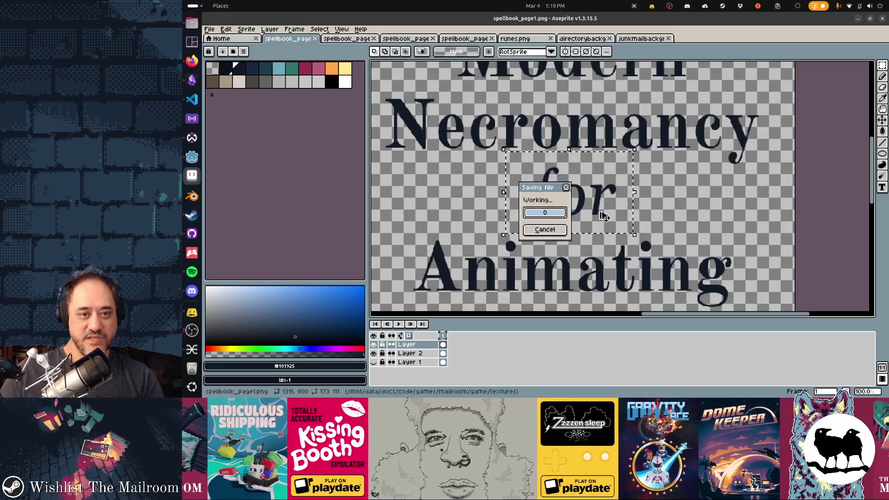
key(alt+Tab)
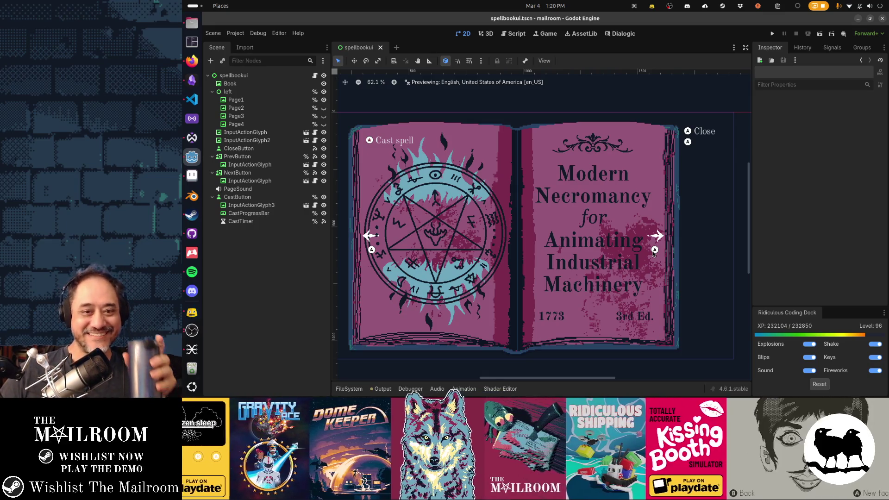
Pan and zoom the Godot scene view of the book, then run the project with F5
drag(530, 259, 548, 240)
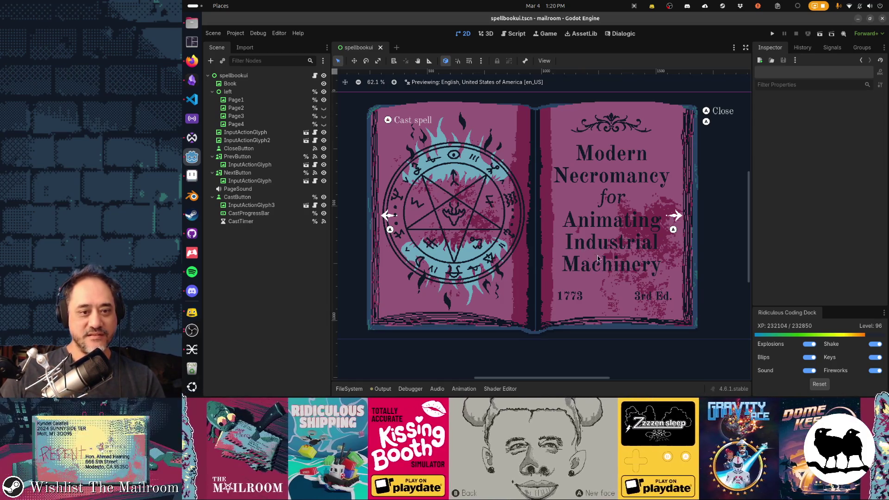
scroll(574, 244, up, 2)
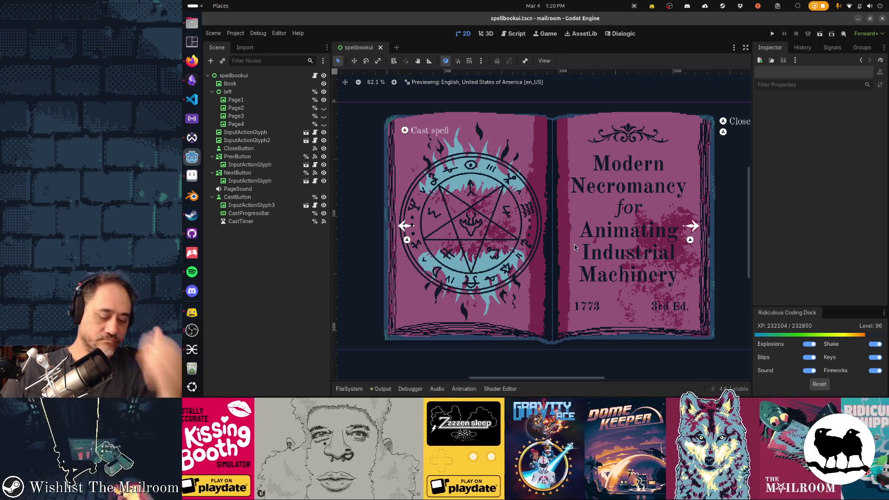
key(F5)
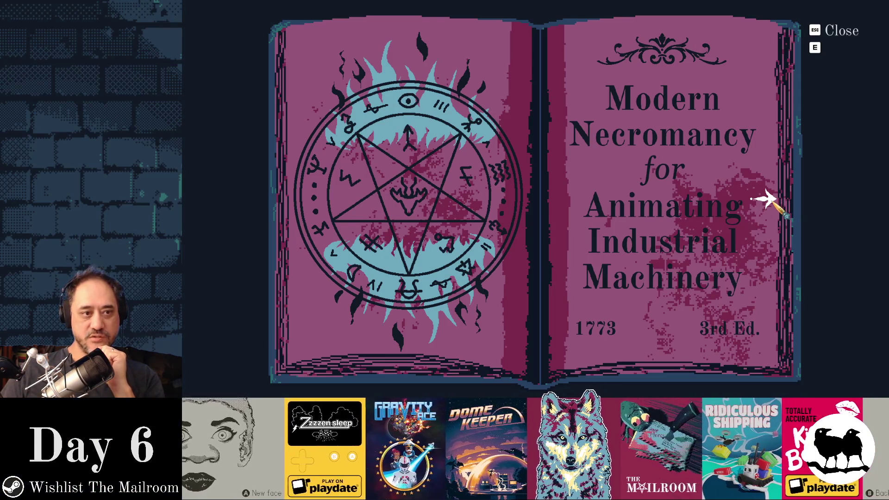
Flip between page 2 and the pentagram/title spread twice, then close the spellbook
click(767, 200)
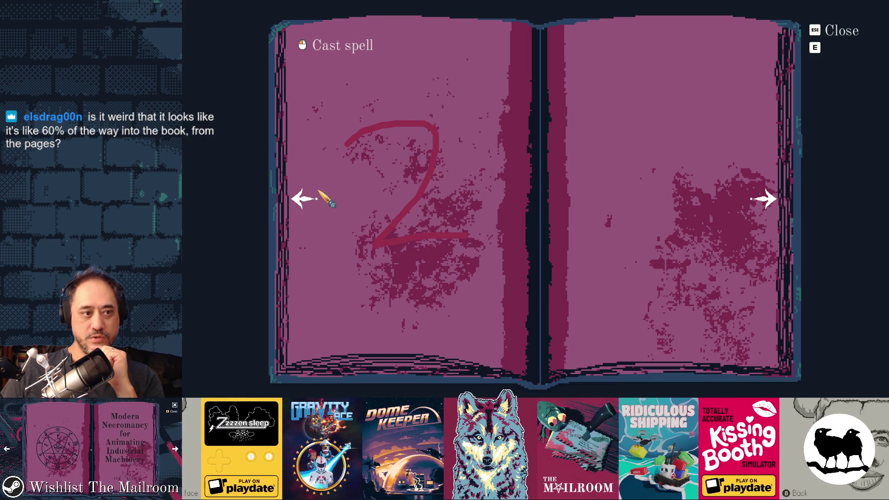
click(299, 203)
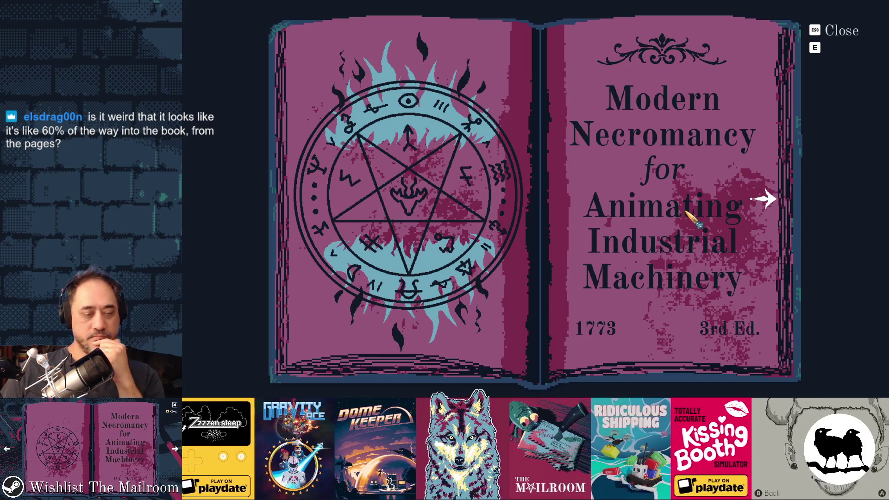
click(759, 201)
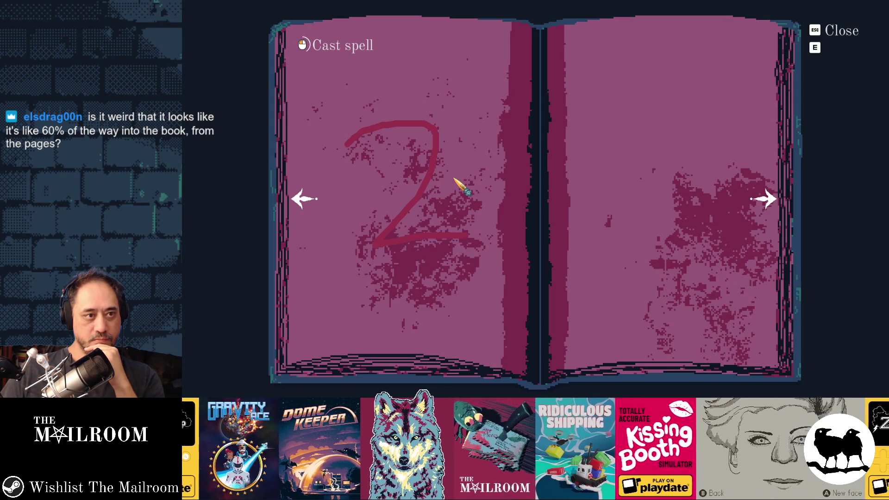
click(304, 199)
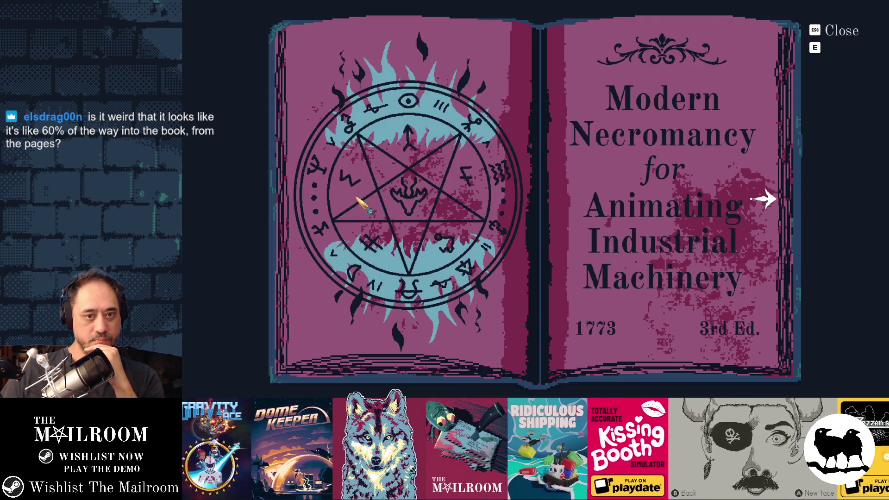
click(836, 32)
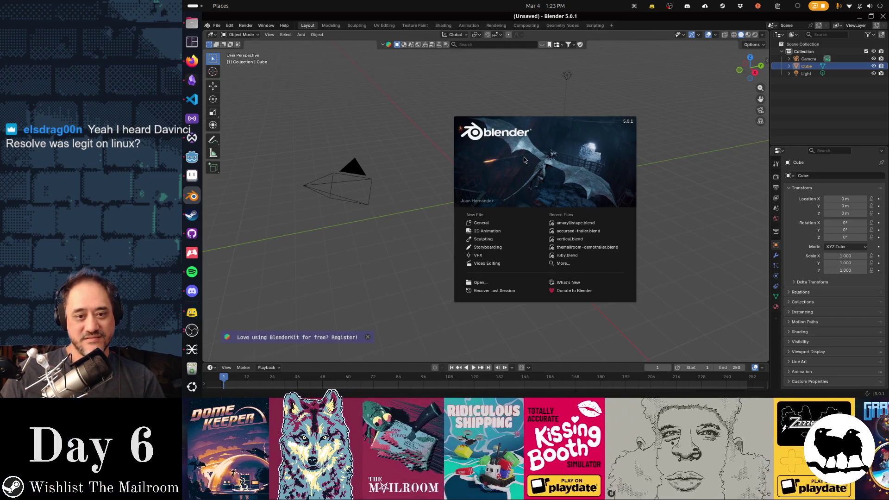
Open vertical.blend, play the edit from the start, and scrub ahead to frame 1136
click(570, 239)
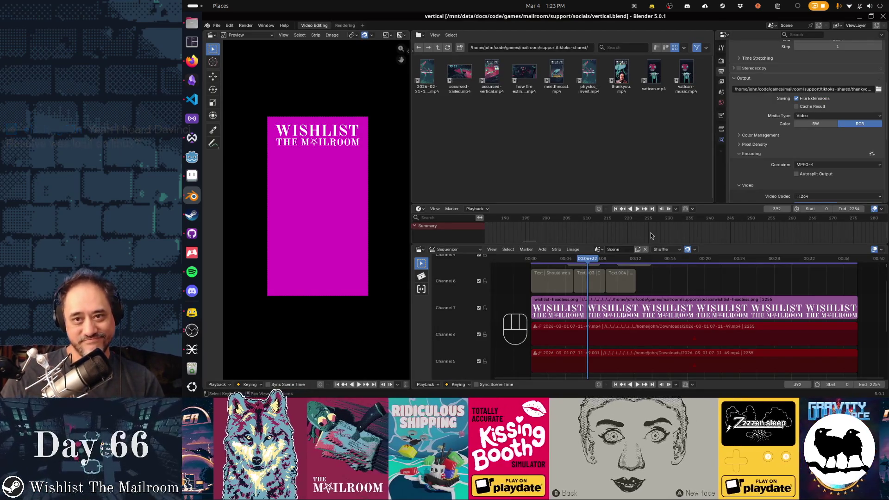
click(532, 258)
key(space)
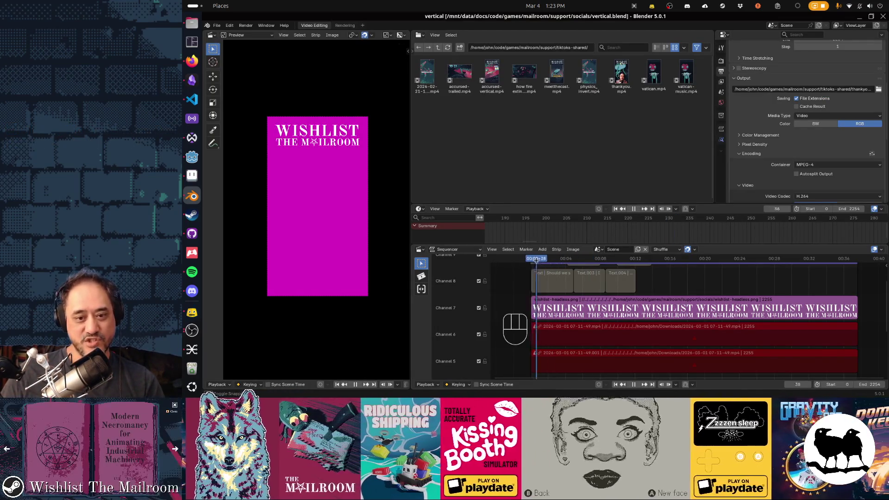
drag(536, 260, 582, 260)
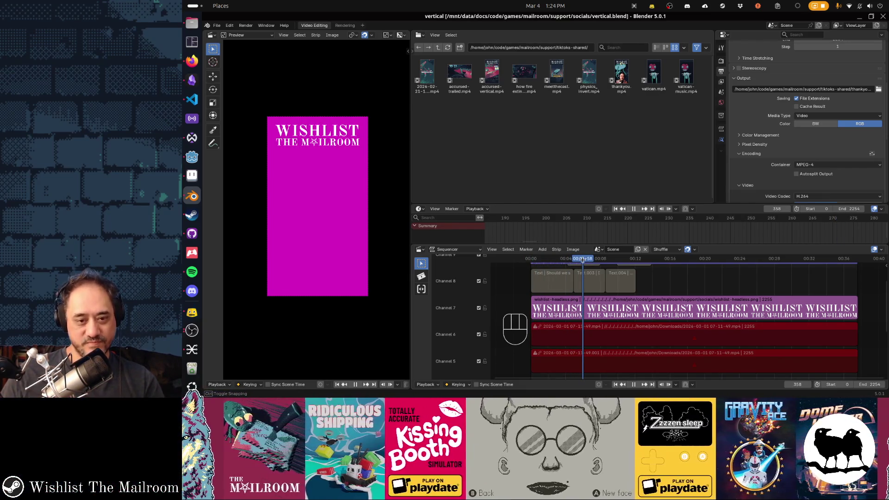
mouse_move(583, 259)
mouse_down()
mouse_move(768, 258)
mouse_move(531, 259)
mouse_move(783, 268)
mouse_move(549, 268)
mouse_up()
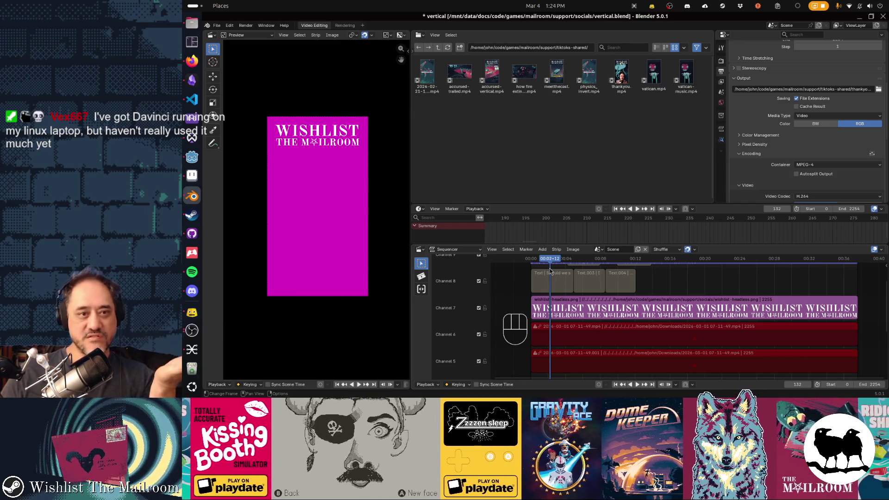
Make the preview area slightly narrower, then quit Blender
drag(410, 277, 378, 277)
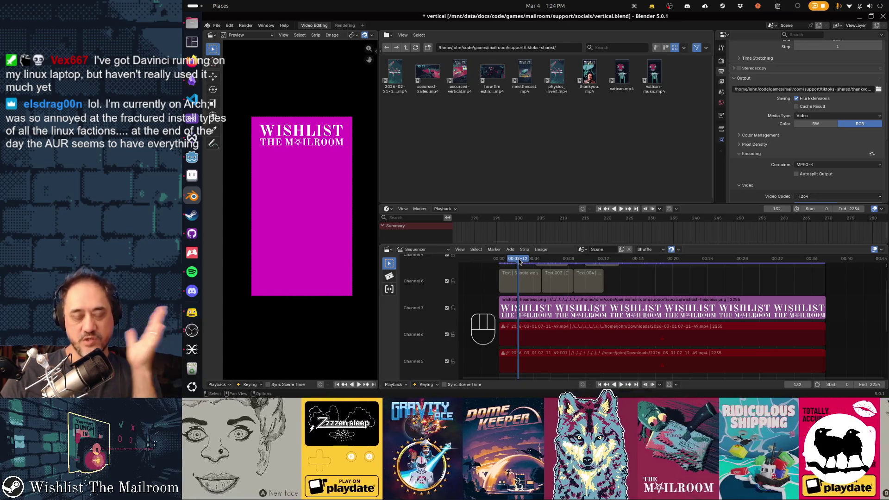
click(883, 16)
Close Blender without saving, glance over the Godot scene, and open a new Firefox tab
click(508, 220)
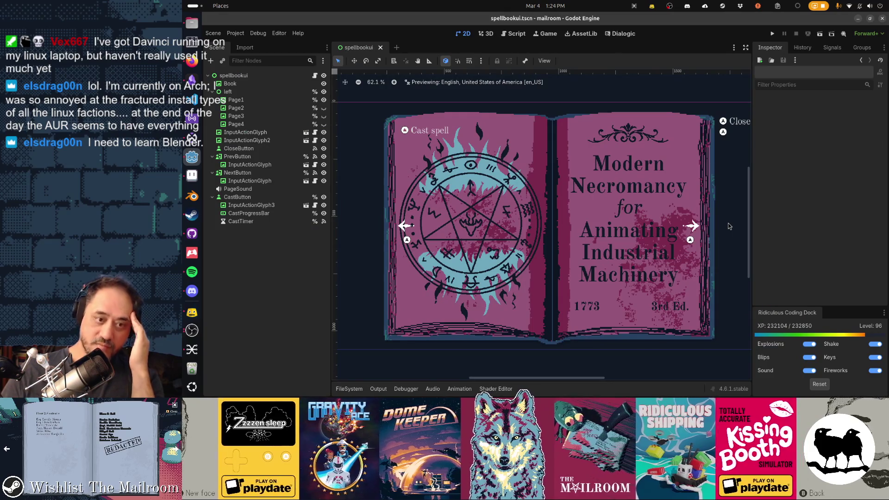
scroll(655, 240, right, 2)
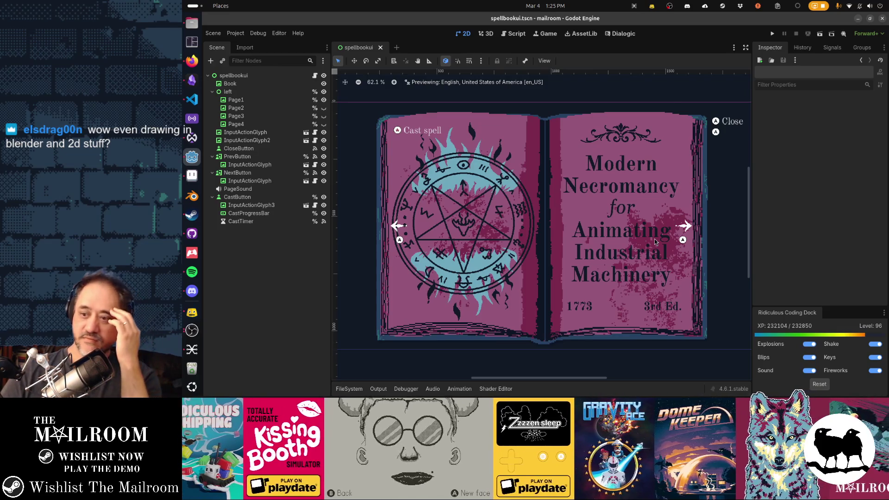
click(192, 60)
key(ctrl+t)
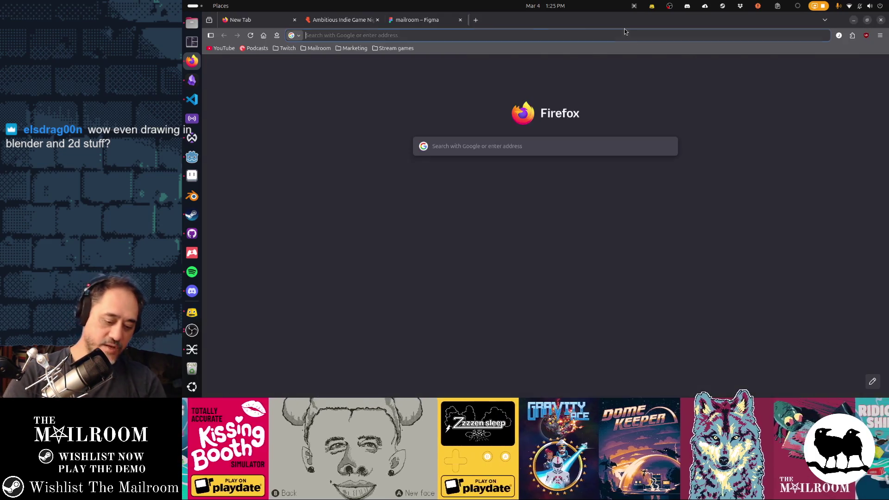
Search the web for 'dedouze blender' and browse down the artist's results
text(dedouze)
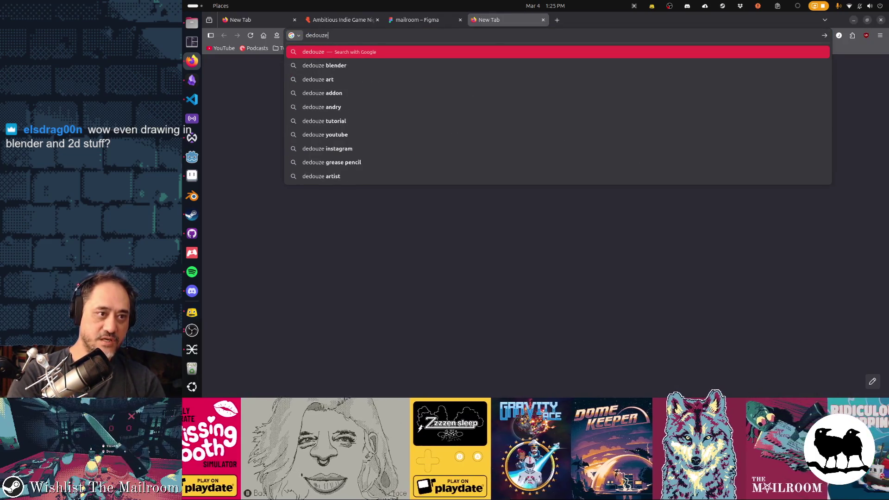
text( blender)
key(Return)
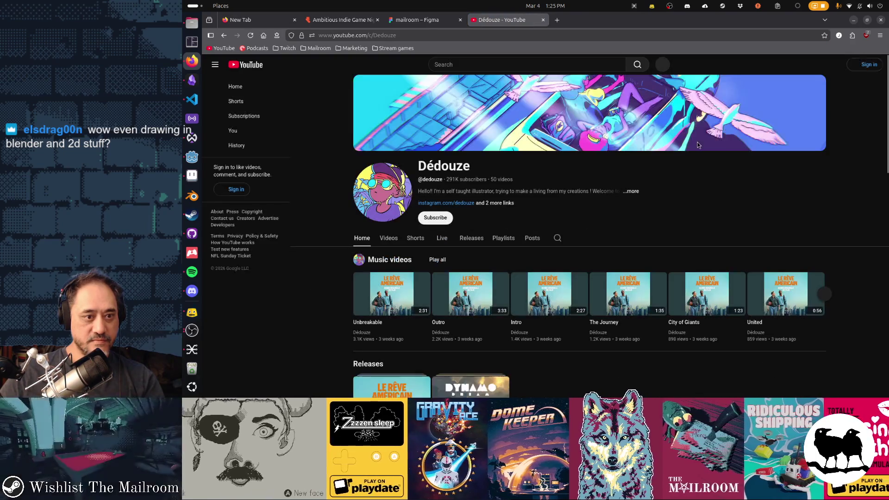
scroll(698, 145, down, 5)
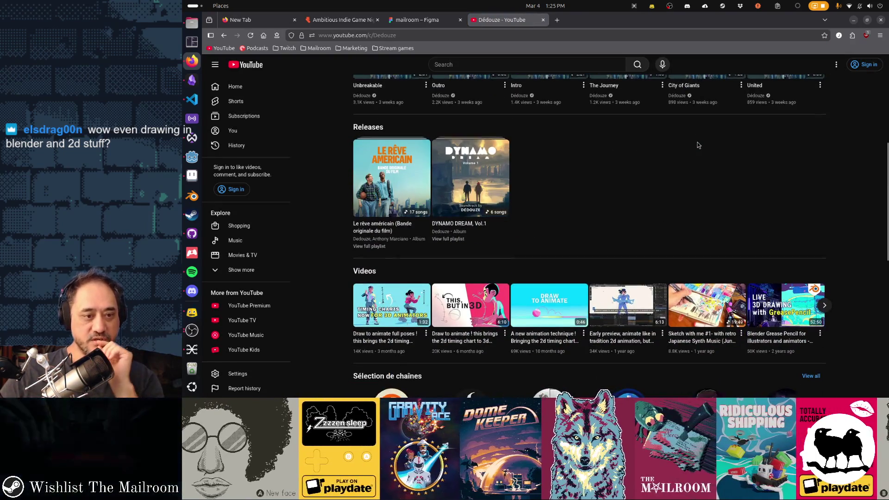
scroll(698, 145, down, 3)
scroll(698, 142, down, 5)
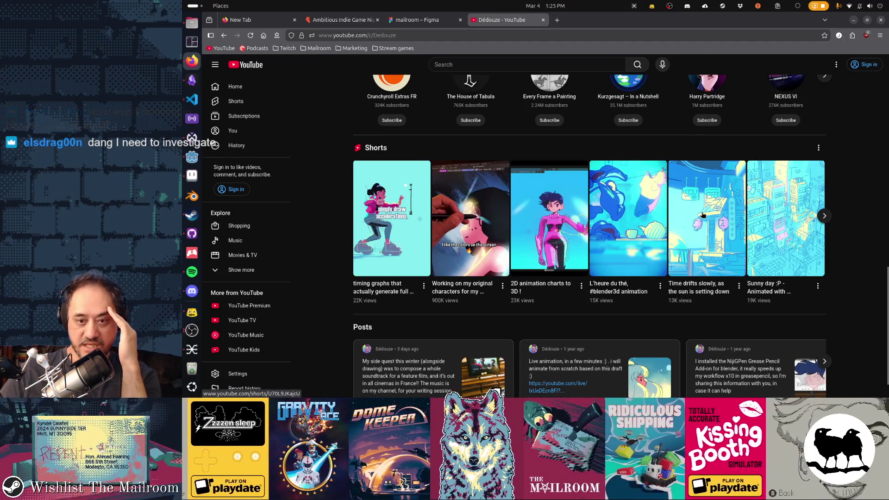
scroll(693, 217, down, 1)
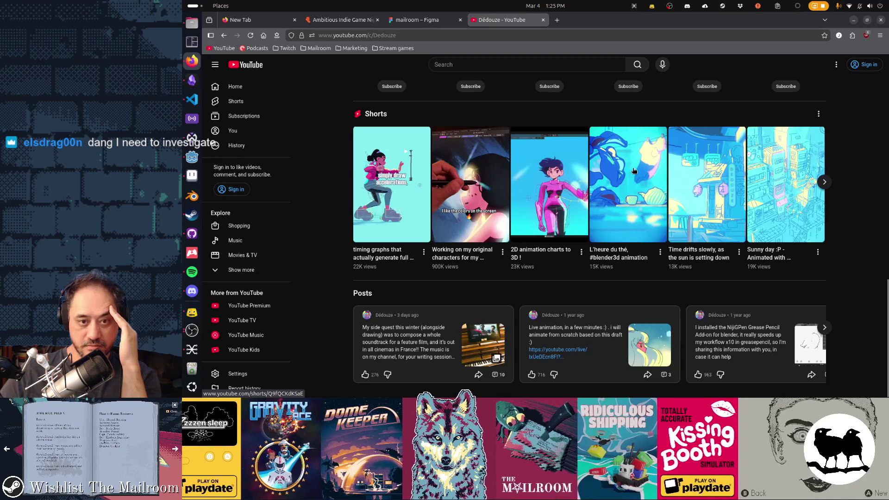
Watch the L'heure du thé short, then return to the channel page
click(633, 172)
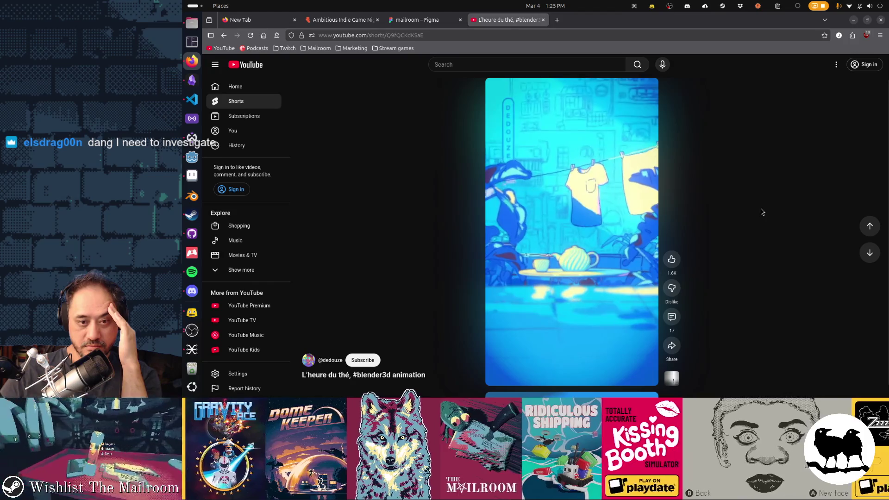
scroll(643, 242, down, 1)
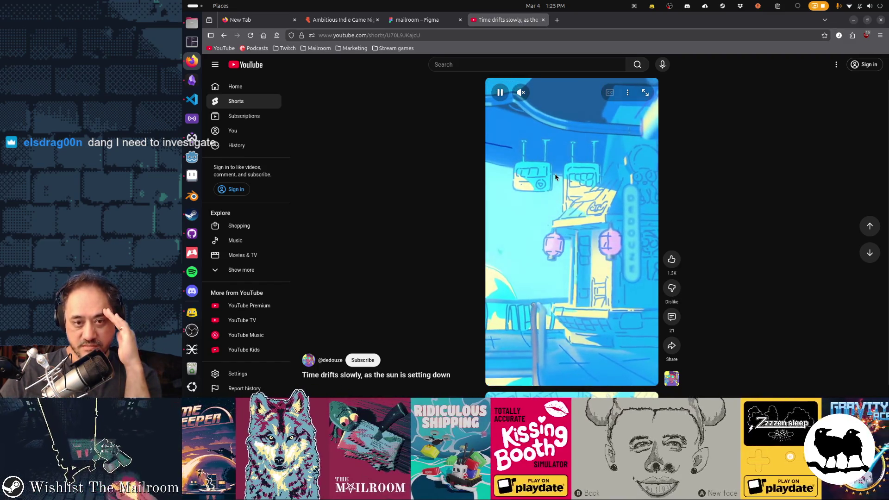
scroll(556, 177, down, 1)
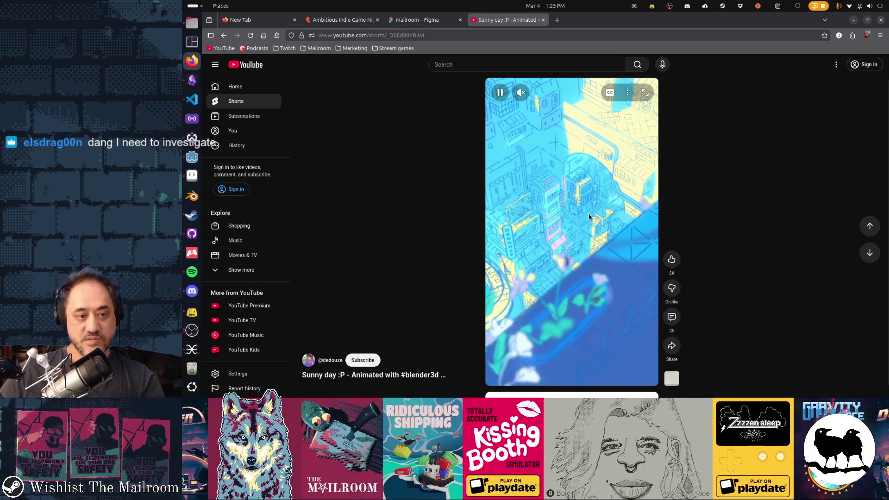
key(alt+Left)
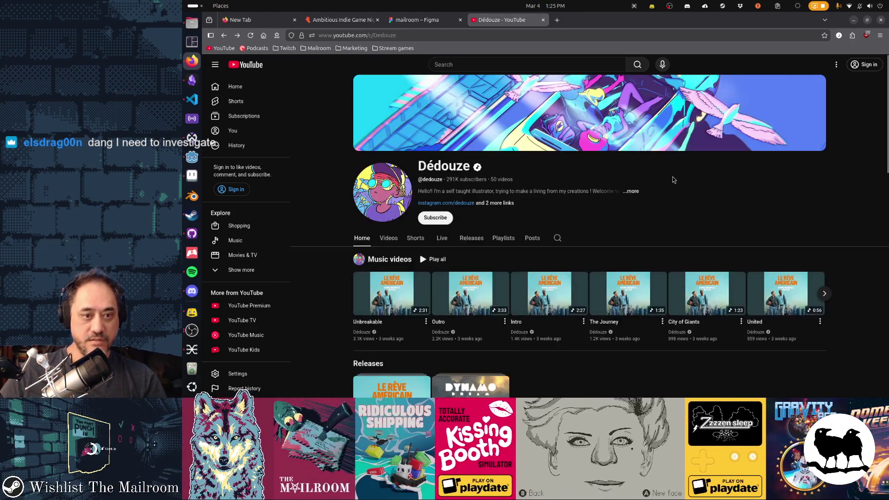
Find and open the Blender 2D/3D for beginners tutorial from the channel's videos
scroll(673, 177, down, 8)
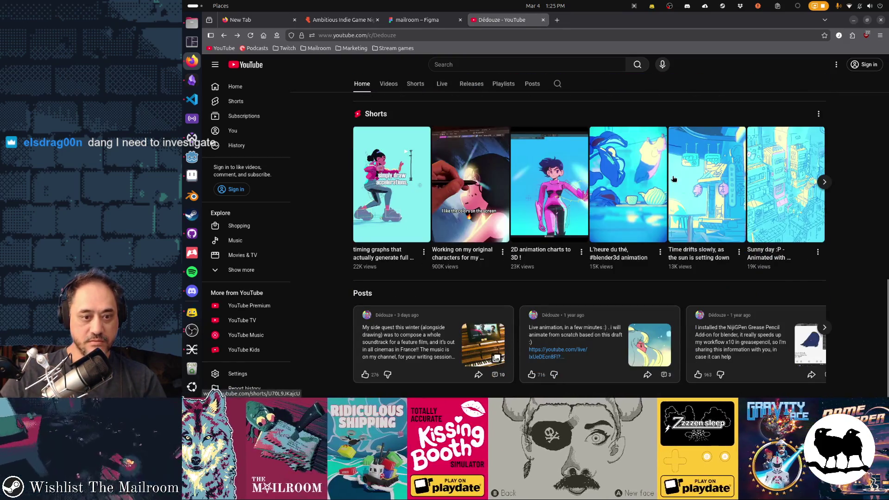
scroll(673, 179, up, 10)
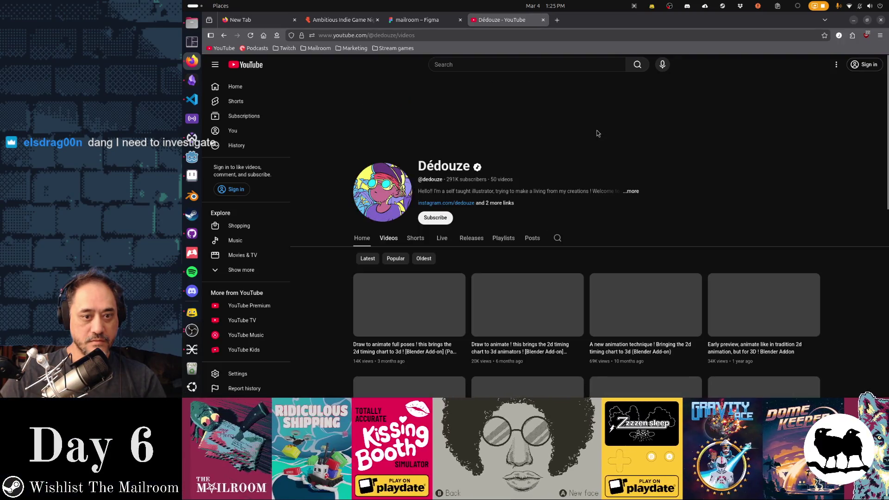
scroll(740, 162, down, 7)
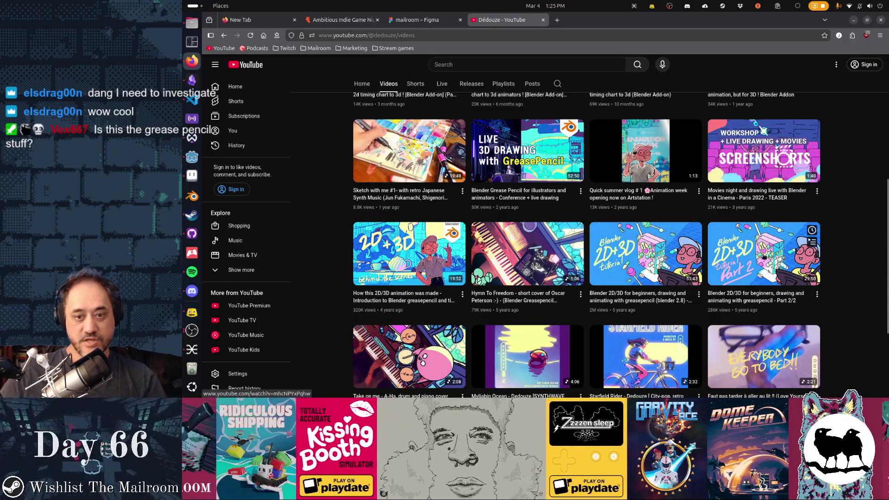
scroll(766, 257, down, 2)
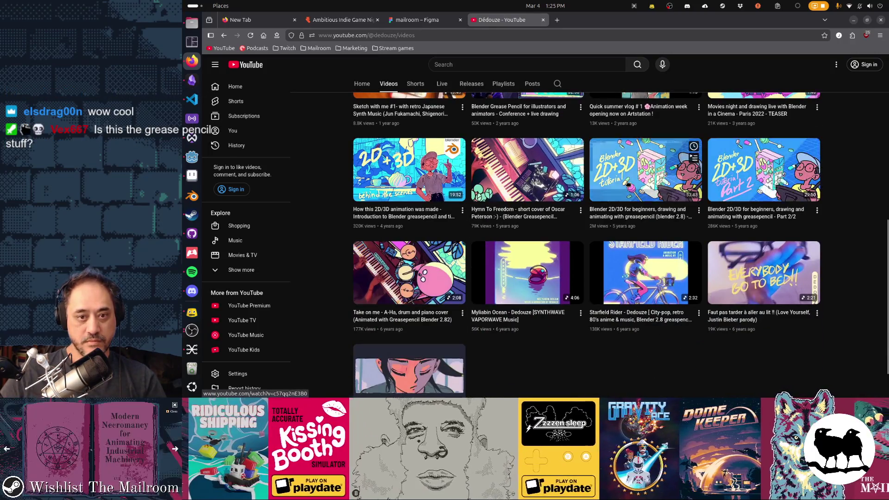
click(627, 184)
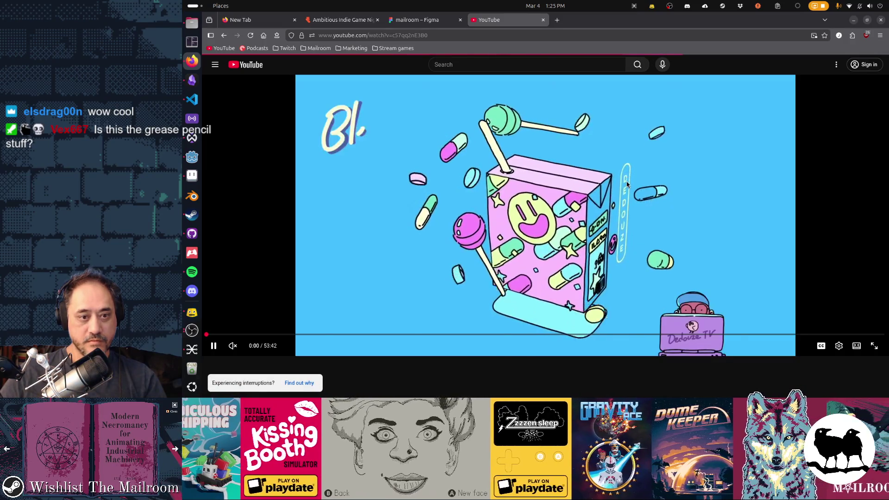
Skip through the tutorial chapters to the first 3D doodle section and pause
click(258, 334)
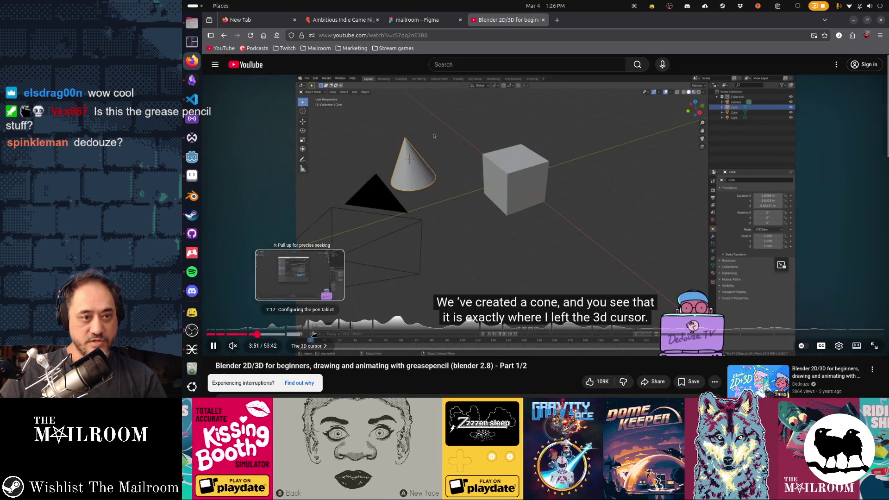
click(329, 335)
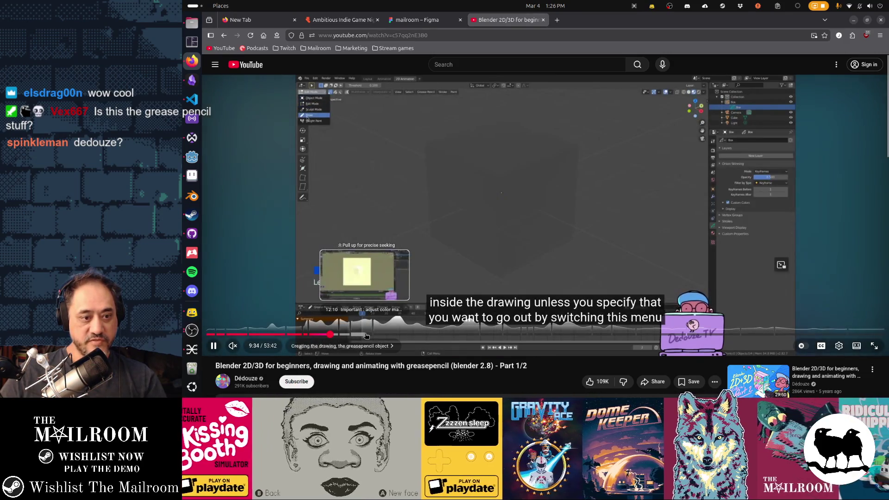
click(366, 335)
click(407, 334)
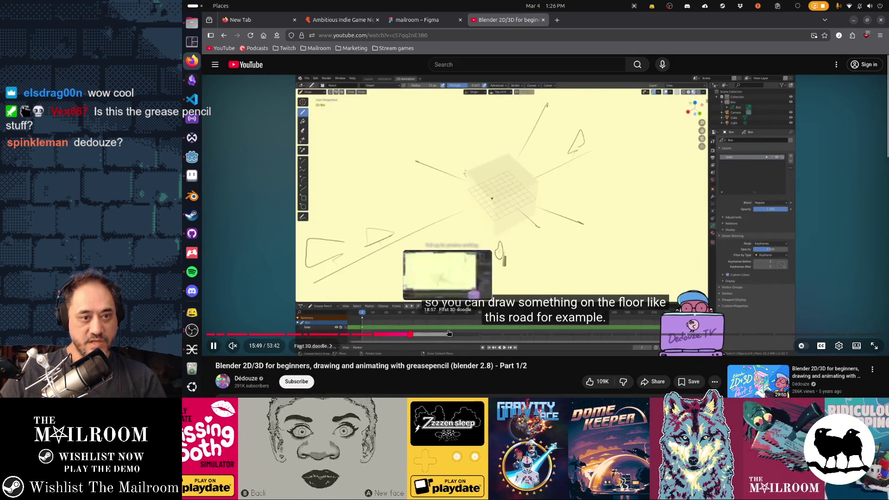
click(449, 334)
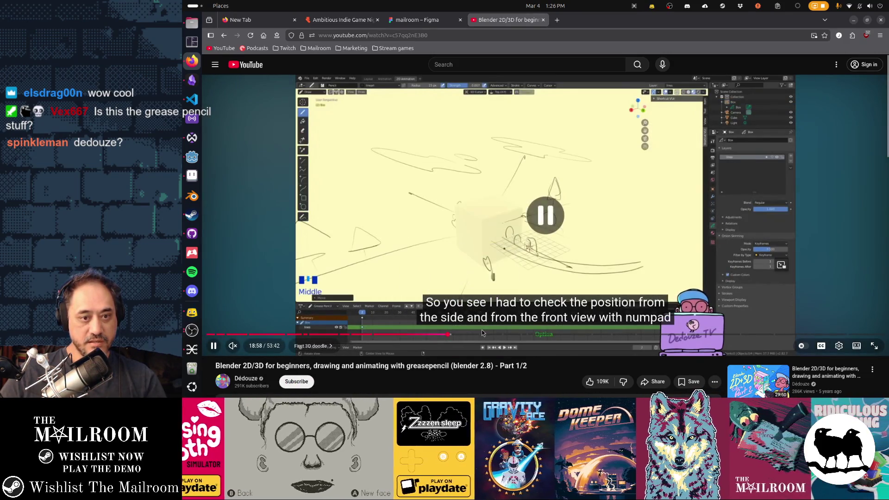
key(space)
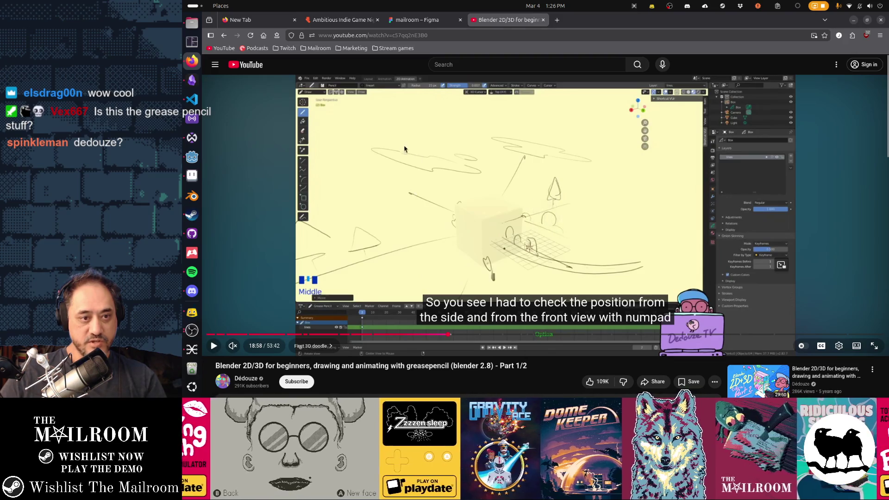
Jump past 20:29 and 22:10, scrub to about 34:20, then return to the Videos list
click(467, 334)
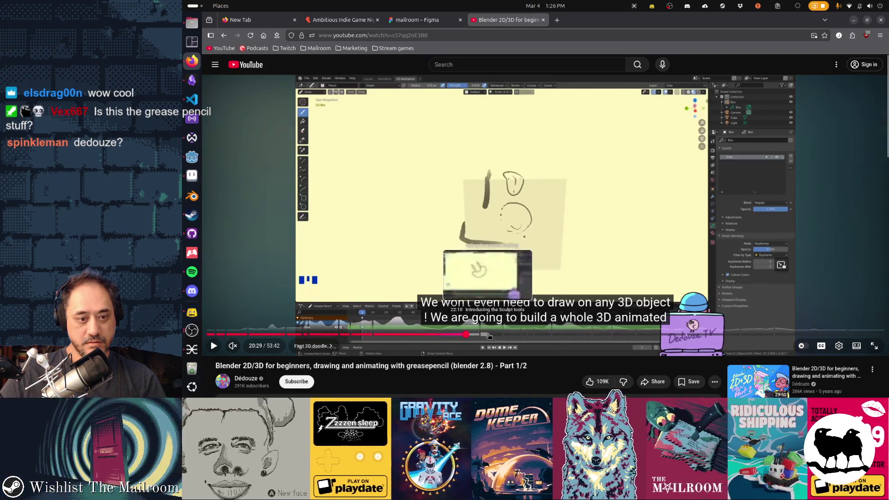
click(489, 335)
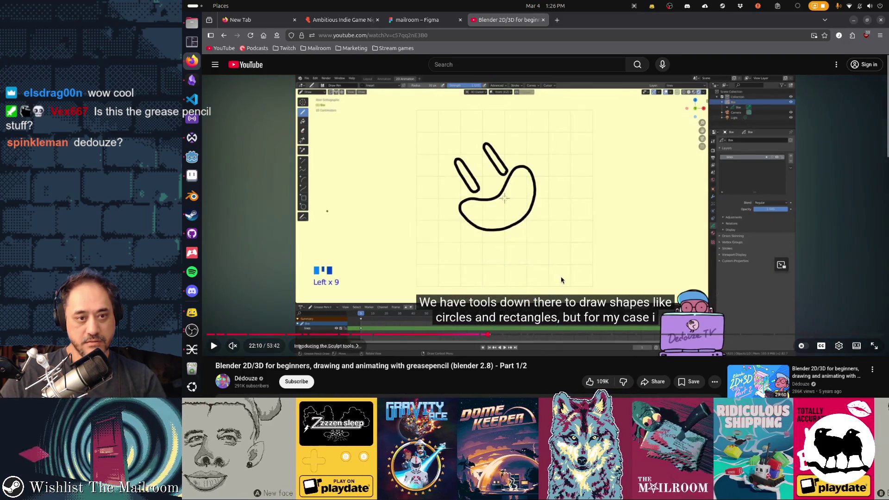
key(space)
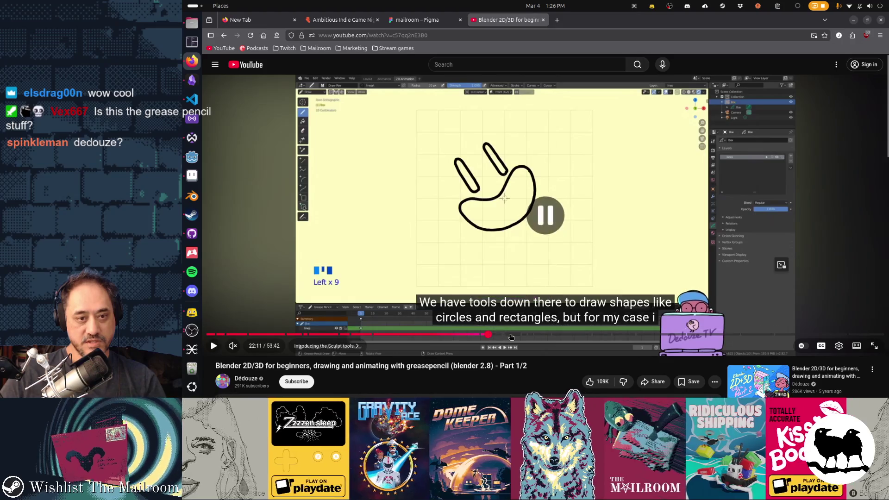
click(506, 334)
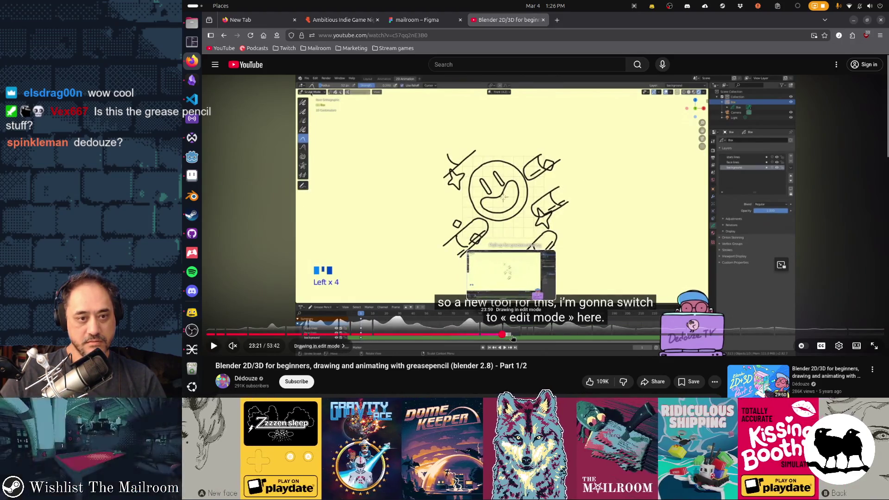
click(520, 335)
click(532, 334)
drag(543, 338, 645, 326)
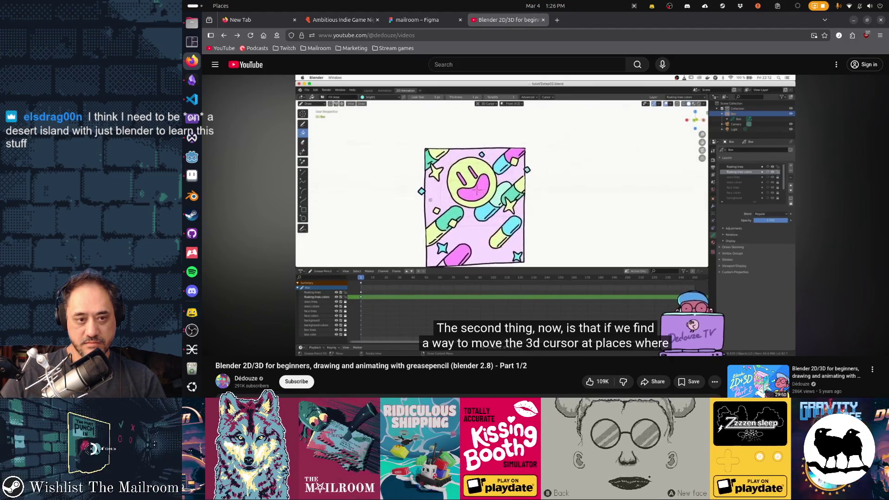
key(alt+Left)
scroll(495, 230, down, 1)
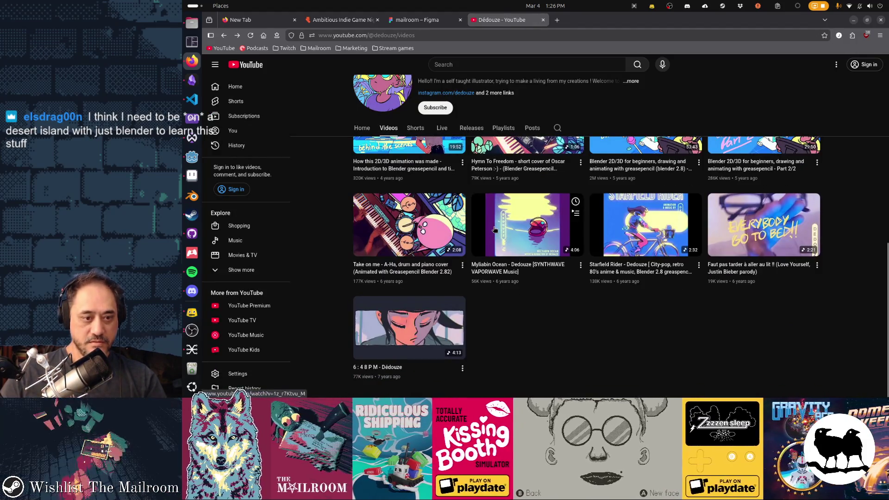
Open the Grease Pencil conference video and seek to 9:34, simple animation, then exploring a blender file
scroll(495, 230, up, 4)
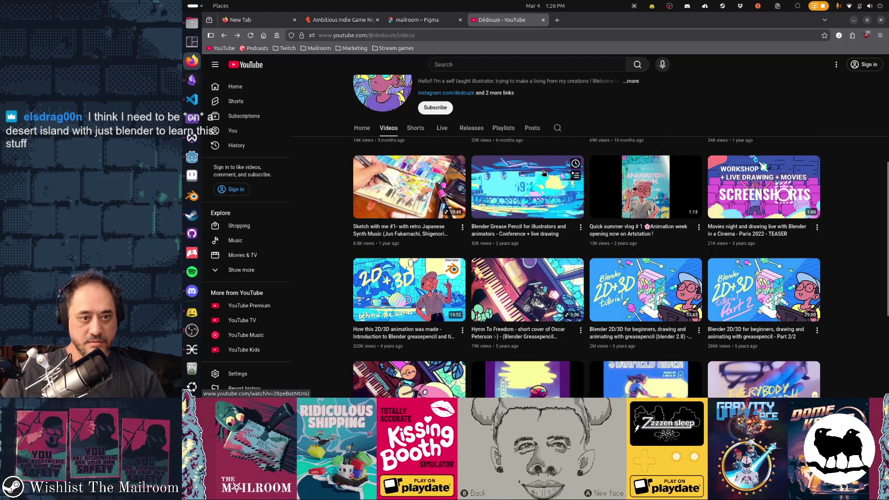
key(alt+Right)
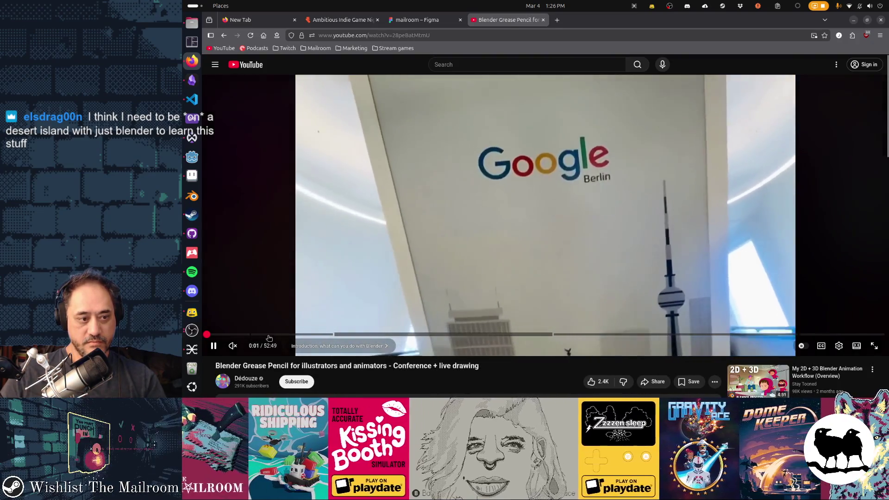
click(267, 334)
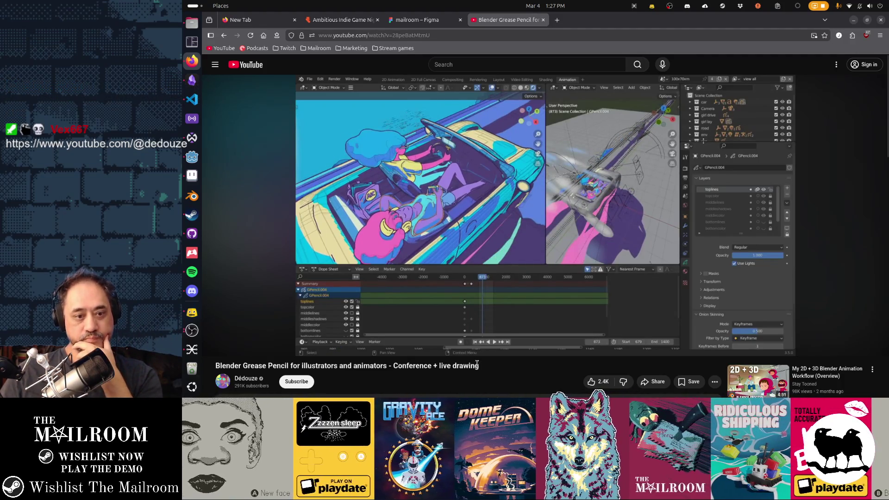
mouse_move(465, 342)
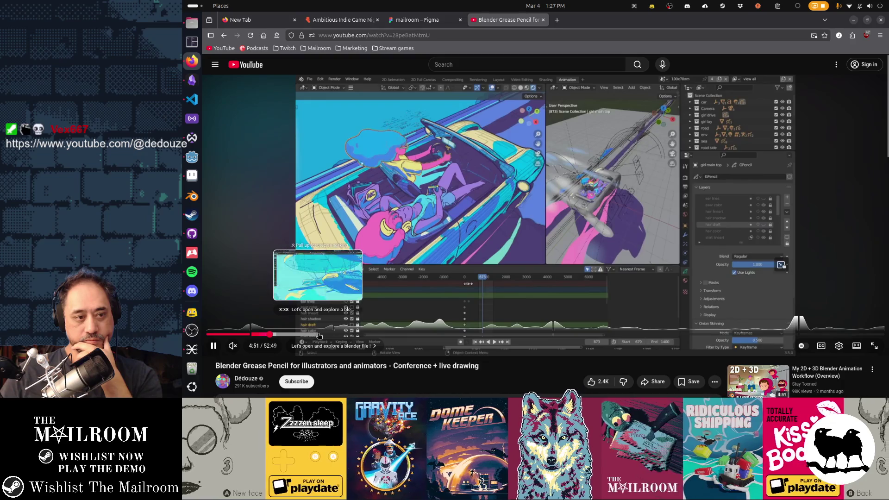
click(331, 334)
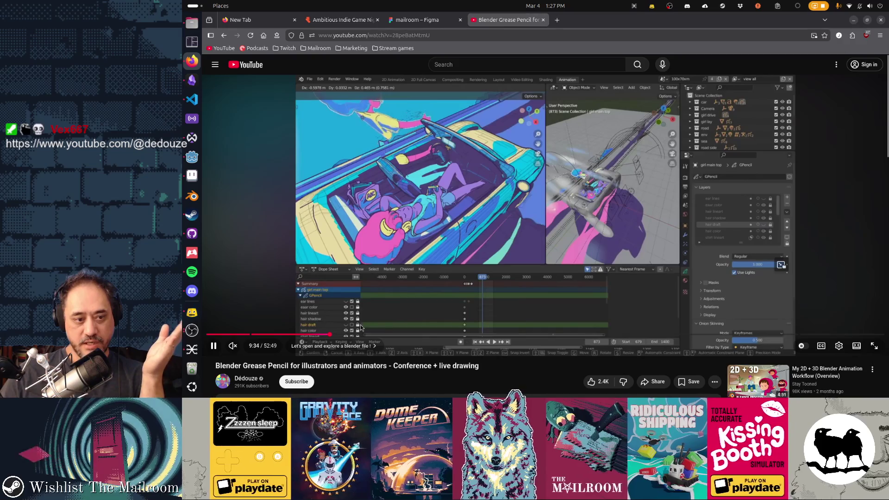
click(361, 334)
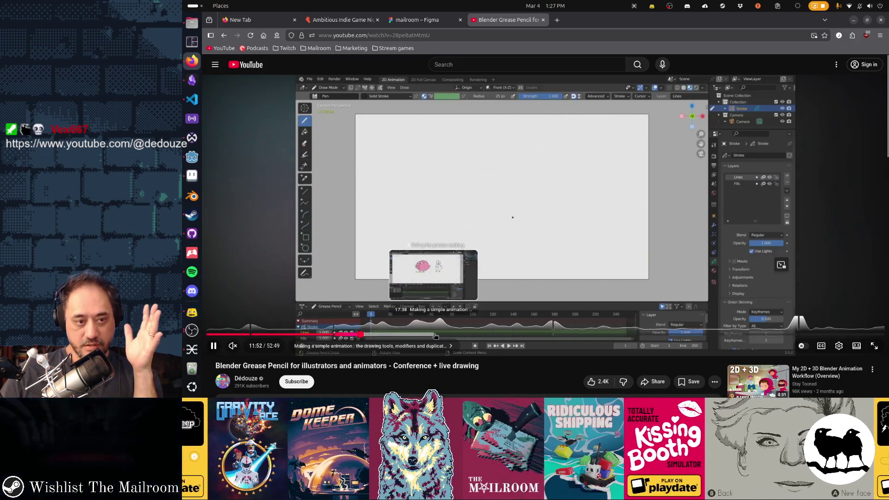
click(304, 334)
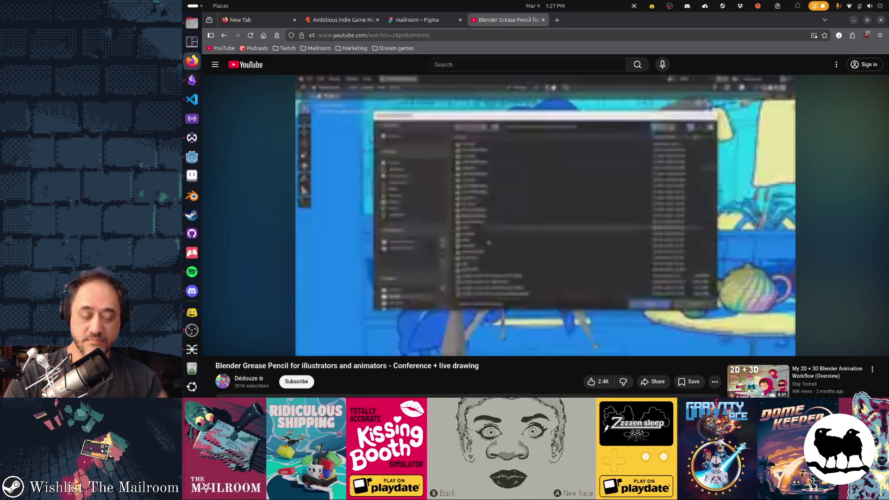
Change the video's Quality in the settings menu, then close the conference video tab
mouse_move(598, 305)
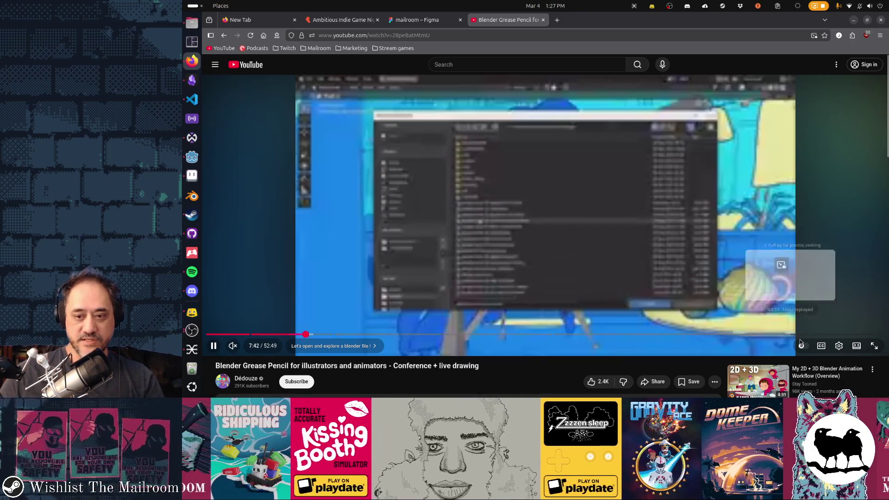
click(838, 346)
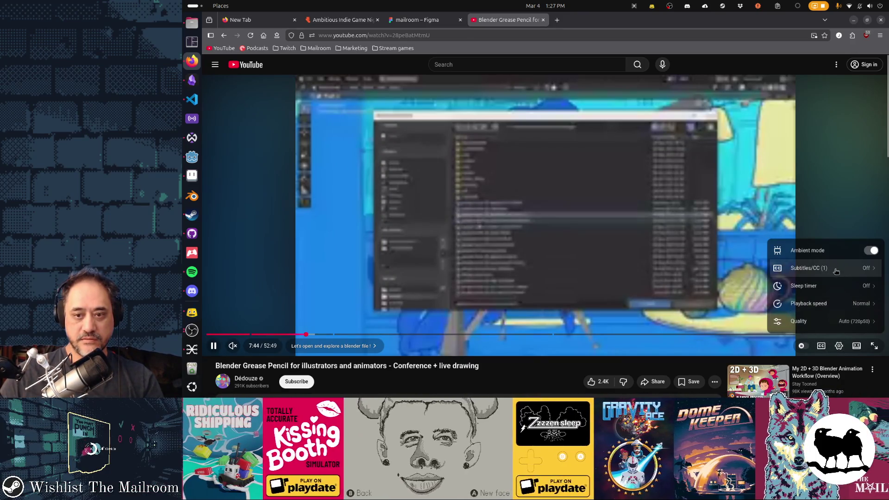
click(828, 321)
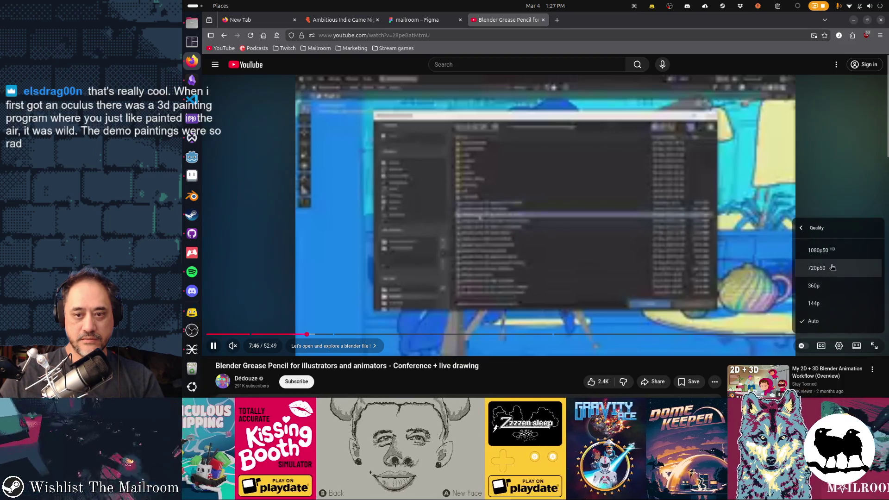
click(829, 253)
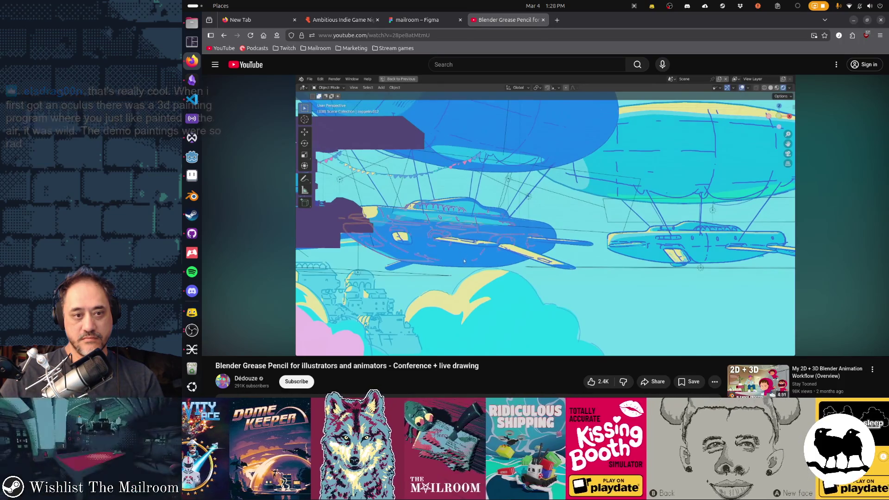
middle_click(502, 21)
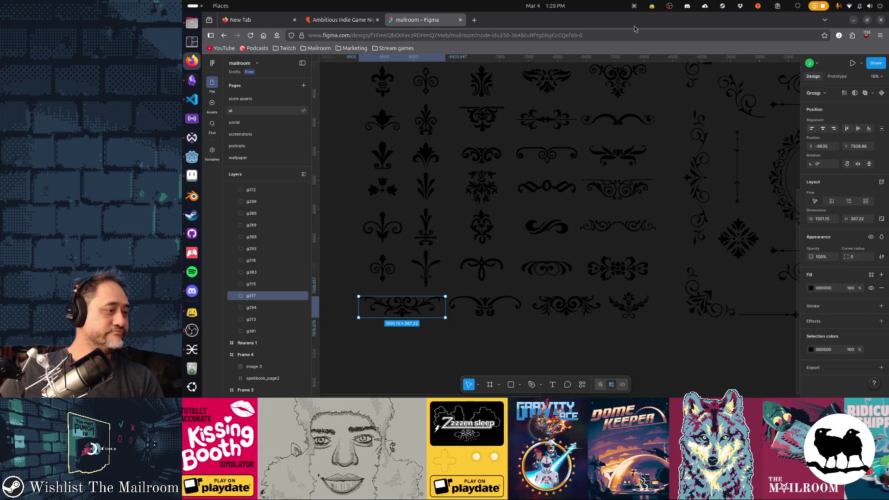
Alt+Tab back to Godot Engine's spellbookui.tscn scene
key(alt+Tab)
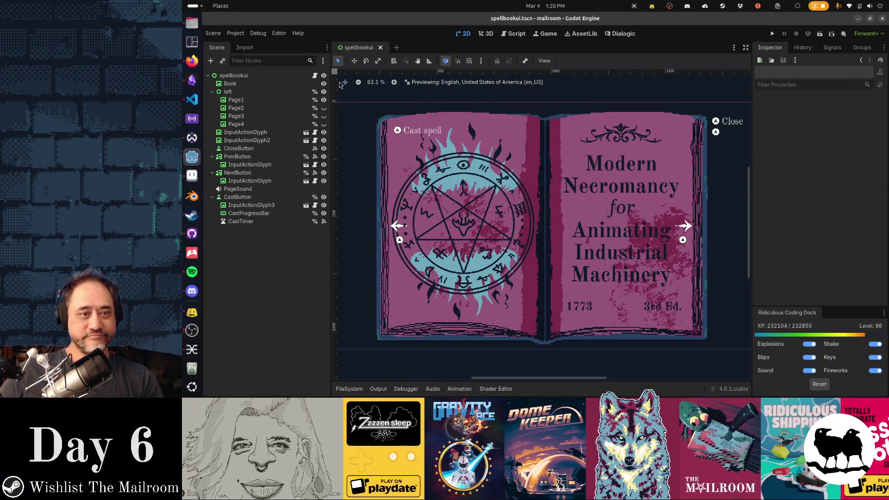
Check spellbookui.gd's spells (blood for page 2, gravity for page 3), then return to Aseprite
key(alt+Tab)
key(alt+Tab)
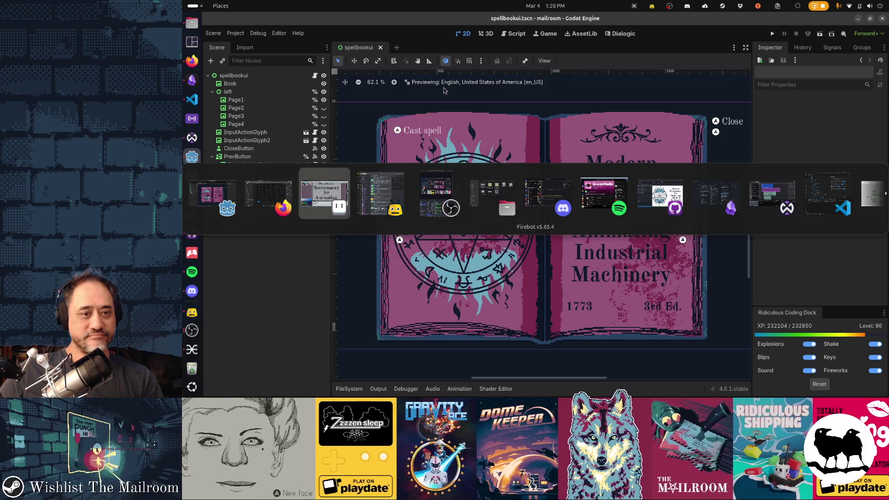
key(alt+Tab)
key(alt+Tab)
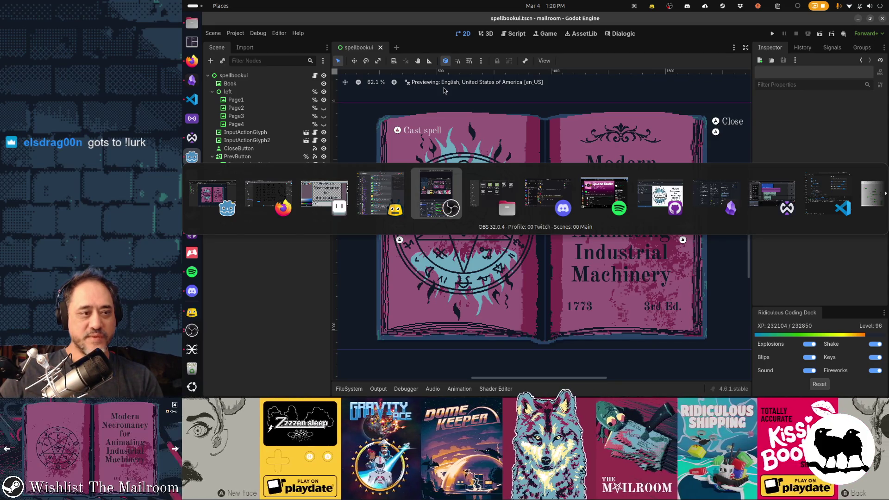
key(alt+shift+Tab)
key(alt+shift+Tab)
key(alt+shift+Tab)
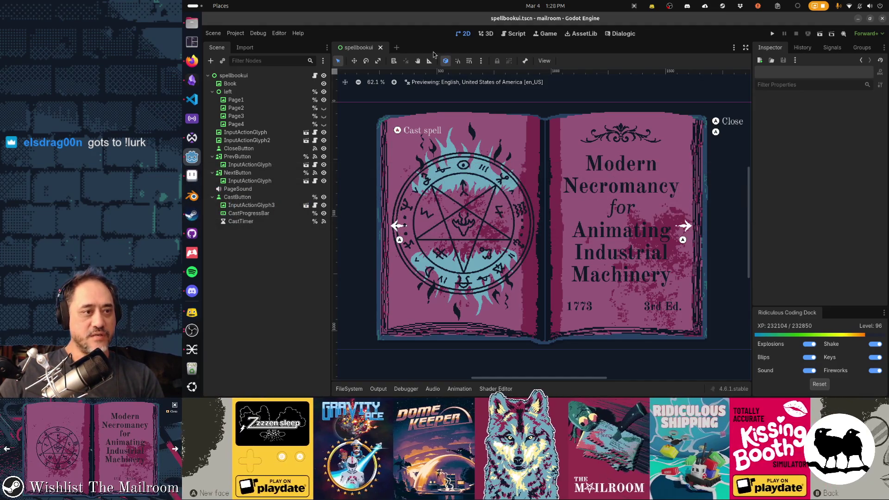
click(513, 34)
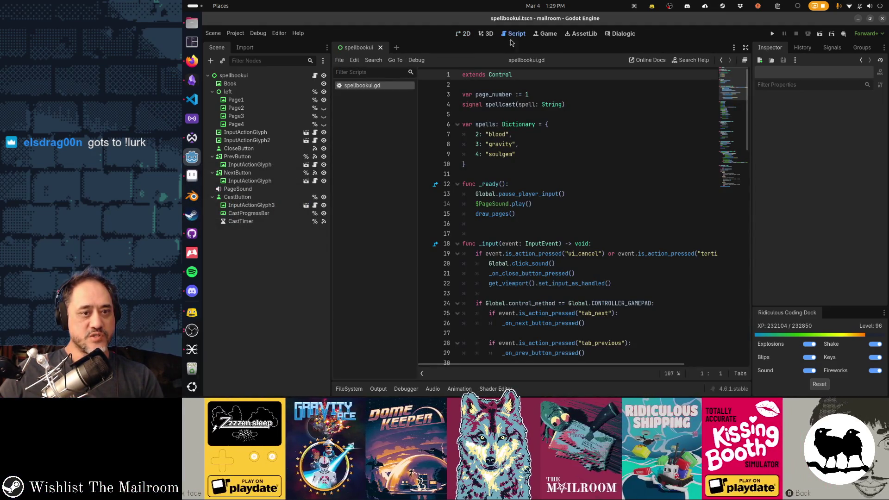
double_click(499, 134)
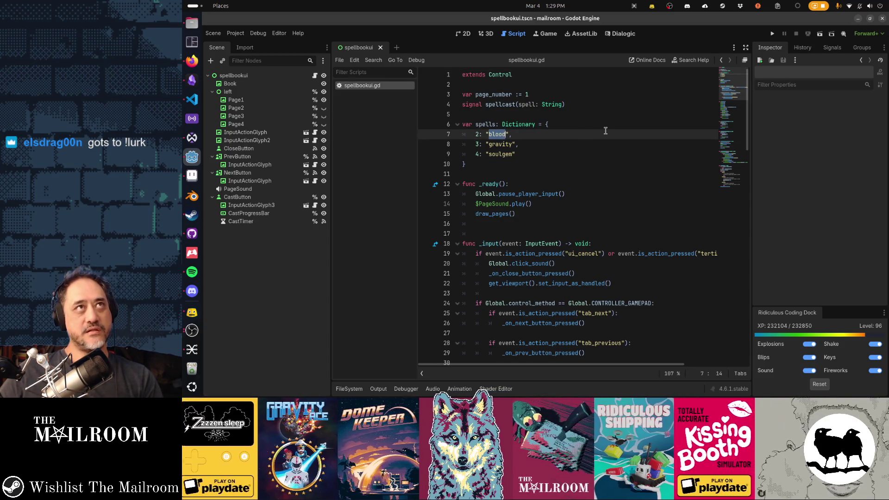
double_click(503, 145)
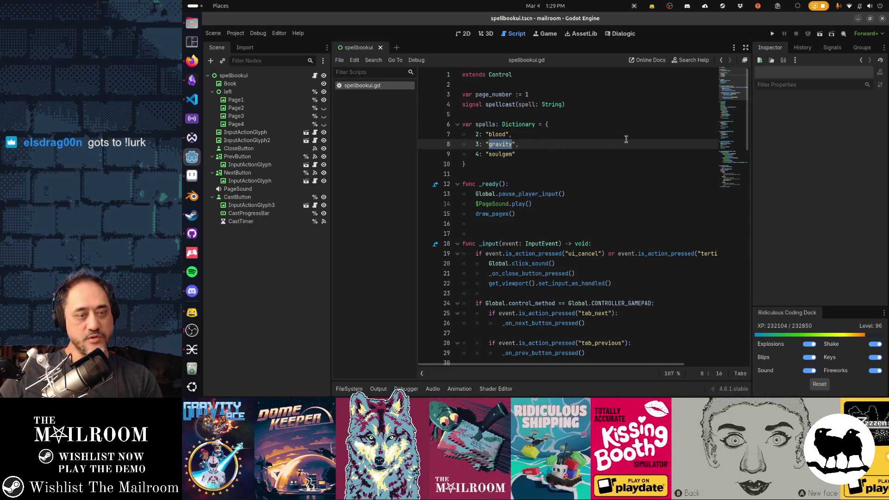
key(alt+Tab)
key(alt+Tab)
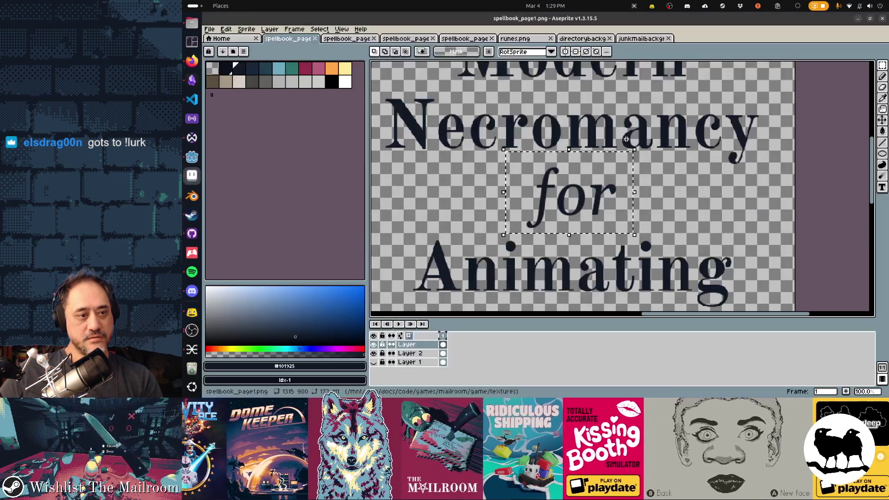
key(alt+Tab)
Open spellbook_page3 and delete the red placeholder 3 with a rectangular selection
key(alt+shift+Tab)
scroll(621, 137, down, 4)
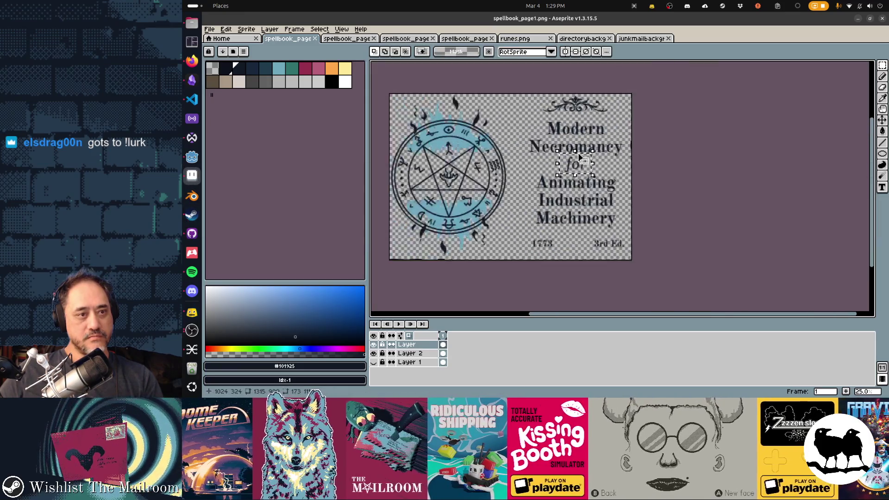
click(406, 38)
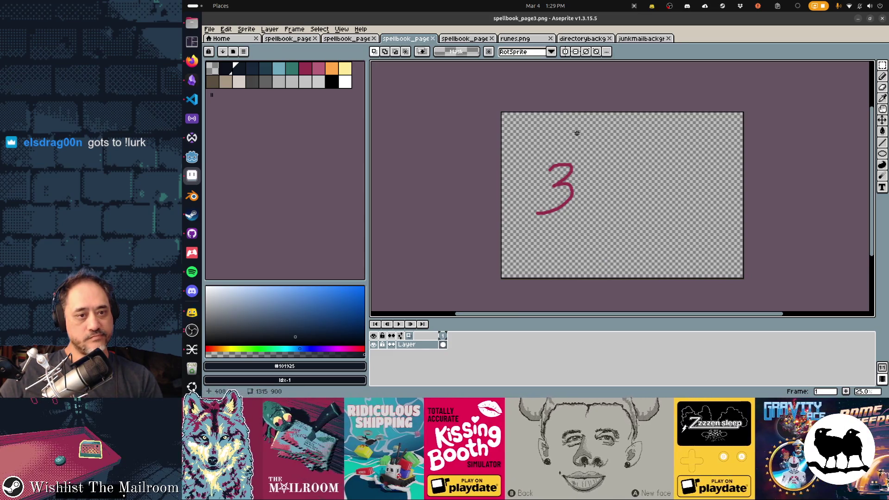
drag(513, 131, 611, 248)
key(Delete)
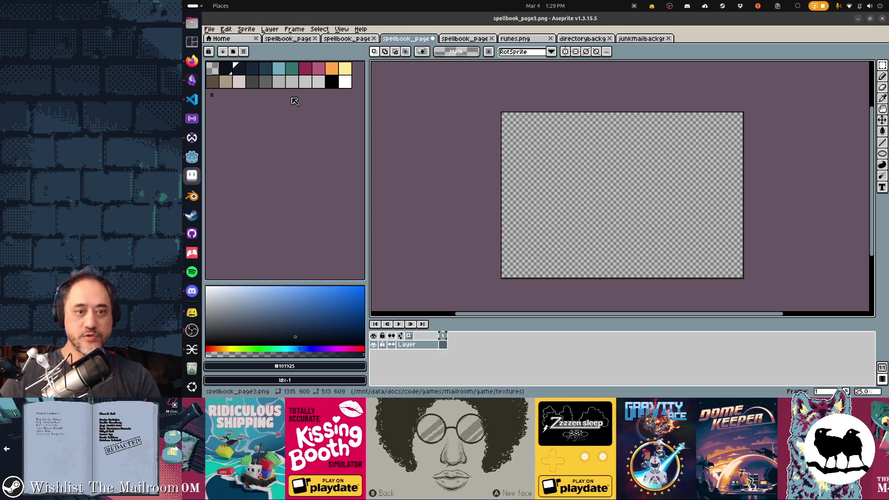
Pencil-sketch an oval planet with a diagonal ring and splash strokes, undoing the stray last stroke
drag(679, 251, 600, 225)
key(b)
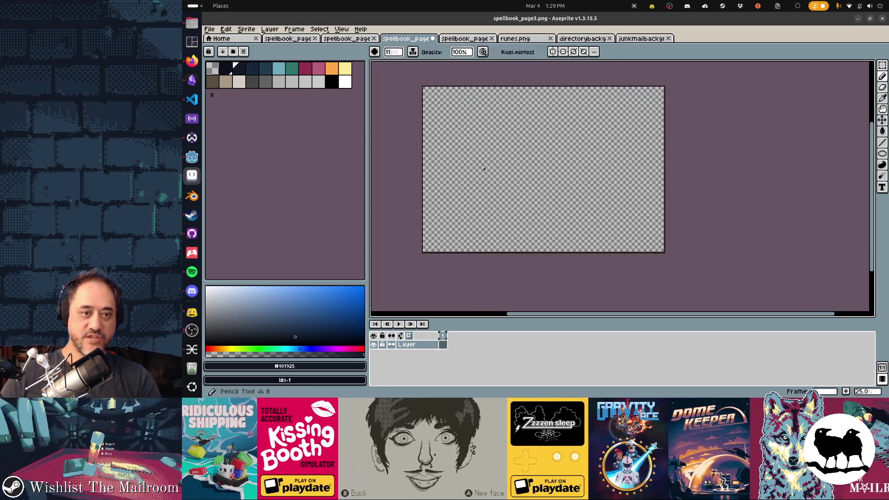
mouse_move(487, 148)
mouse_down()
mouse_move(457, 150)
mouse_move(477, 189)
mouse_move(497, 173)
mouse_up()
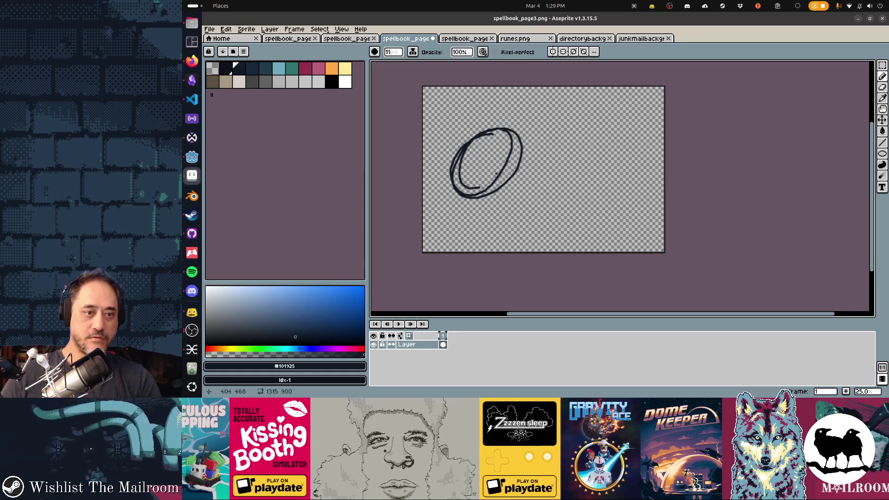
mouse_move(422, 222)
mouse_down()
mouse_move(514, 135)
mouse_move(437, 205)
mouse_up()
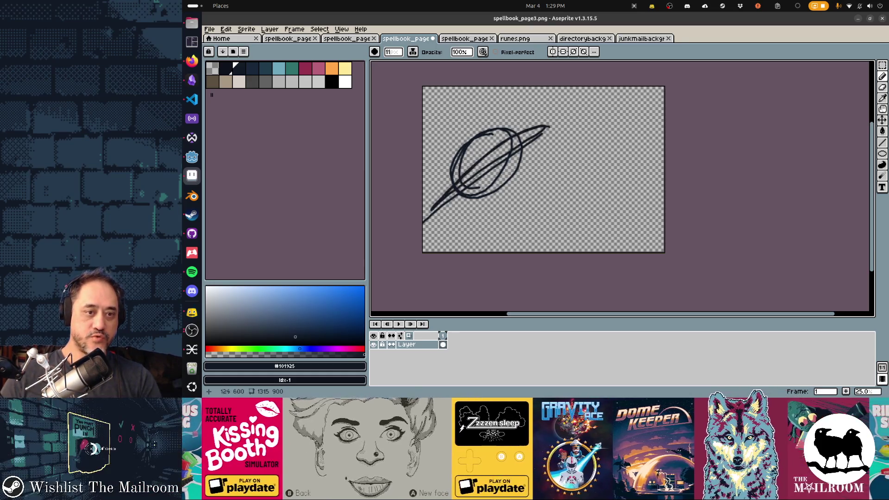
mouse_move(457, 139)
mouse_down()
mouse_move(476, 122)
mouse_move(511, 121)
mouse_up()
mouse_move(528, 181)
mouse_down()
mouse_move(494, 222)
mouse_move(515, 218)
mouse_up()
drag(548, 178, 539, 216)
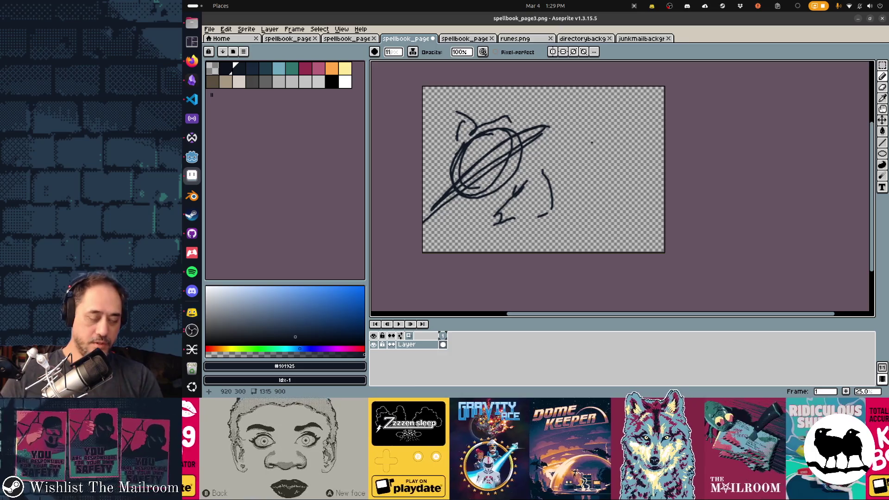
drag(548, 105, 569, 134)
mouse_move(560, 132)
mouse_down()
mouse_move(564, 140)
mouse_move(587, 140)
mouse_up()
mouse_move(652, 103)
mouse_down()
mouse_move(616, 165)
mouse_move(611, 203)
mouse_move(551, 214)
mouse_up()
key(ctrl+z)
key(ctrl+z)
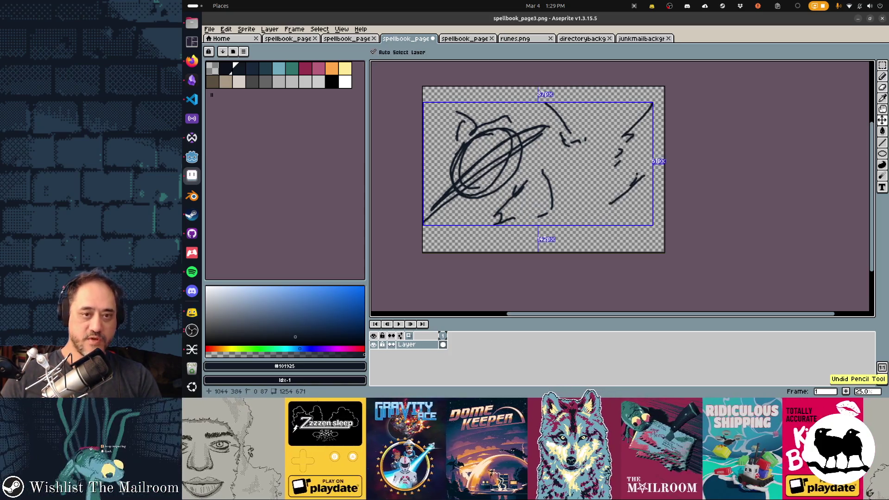
Scribble rows of rune-like squiggles and dashed lines down the right half of the page
drag(562, 103, 591, 109)
drag(595, 104, 638, 111)
drag(585, 125, 607, 130)
mouse_move(561, 149)
mouse_down()
mouse_move(579, 155)
mouse_move(646, 149)
mouse_up()
mouse_move(573, 171)
mouse_down()
mouse_move(566, 179)
mouse_move(653, 173)
mouse_up()
drag(577, 196, 621, 202)
mouse_move(634, 191)
mouse_down()
mouse_move(642, 202)
mouse_move(626, 204)
mouse_up()
mouse_move(583, 216)
mouse_down()
mouse_move(570, 225)
mouse_move(576, 230)
mouse_up()
drag(585, 227, 644, 220)
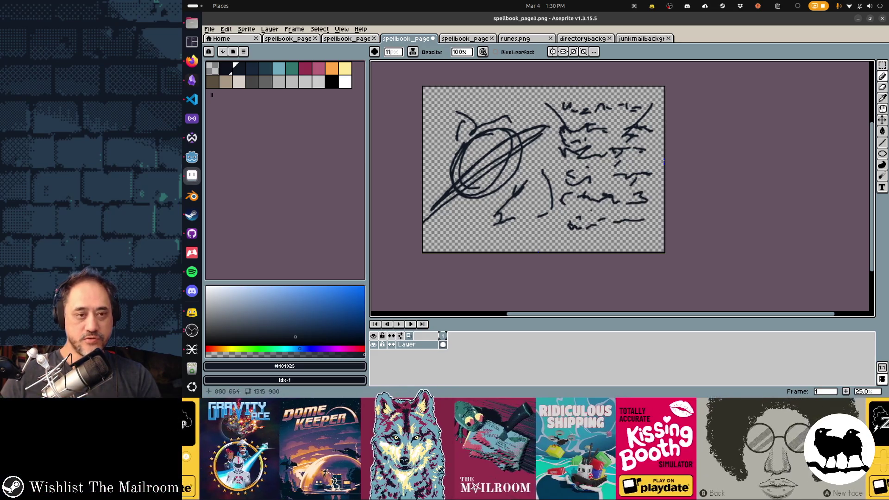
Fill the planet dark, erase a light diagonal streak through it, and undo two extra strokes
mouse_move(489, 162)
mouse_down()
mouse_move(424, 204)
mouse_move(574, 118)
mouse_move(491, 160)
mouse_move(426, 208)
mouse_move(496, 172)
mouse_move(463, 160)
mouse_move(496, 135)
mouse_move(464, 161)
mouse_move(510, 144)
mouse_move(502, 167)
mouse_move(514, 162)
mouse_move(468, 195)
mouse_move(494, 193)
mouse_move(486, 190)
mouse_up()
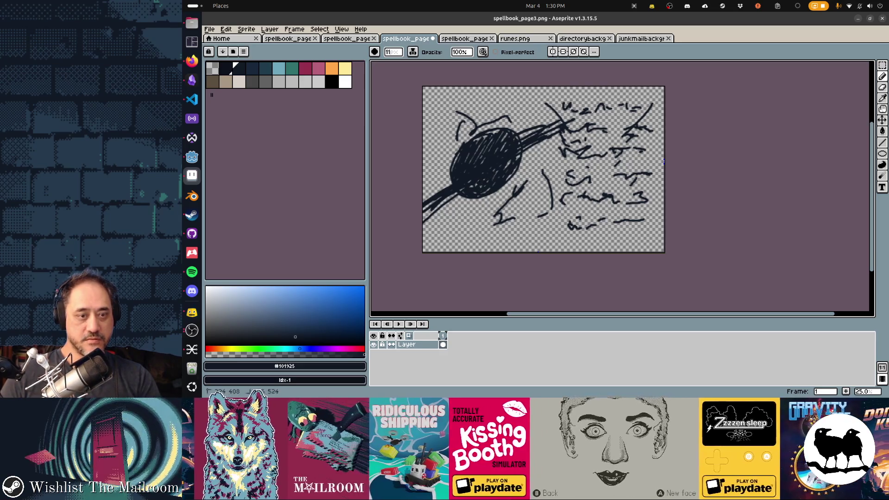
key(e)
mouse_move(447, 189)
mouse_down()
mouse_move(555, 127)
mouse_move(458, 183)
mouse_move(540, 142)
mouse_up()
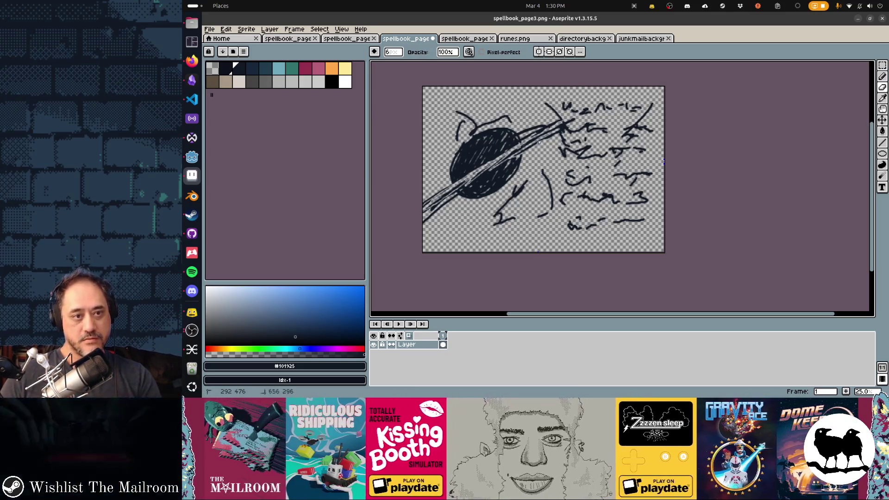
key(b)
mouse_move(466, 138)
mouse_down()
mouse_move(453, 112)
mouse_move(458, 158)
mouse_up()
drag(498, 125, 464, 130)
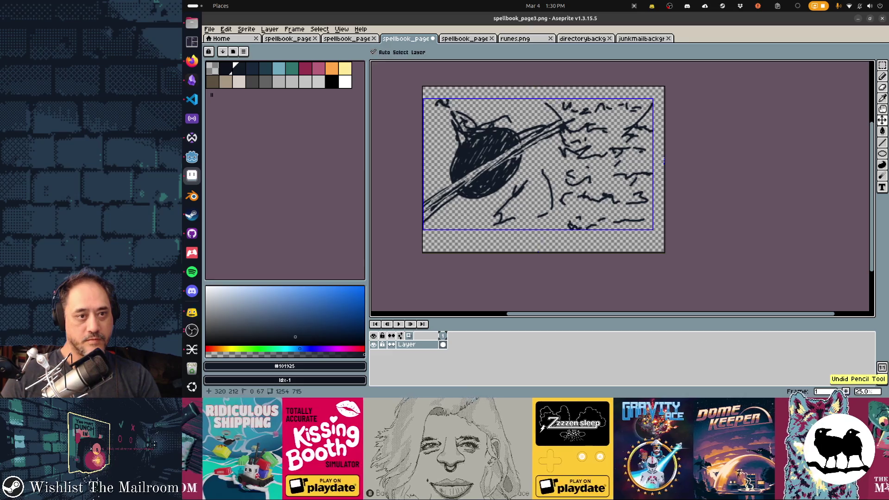
key(ctrl+z)
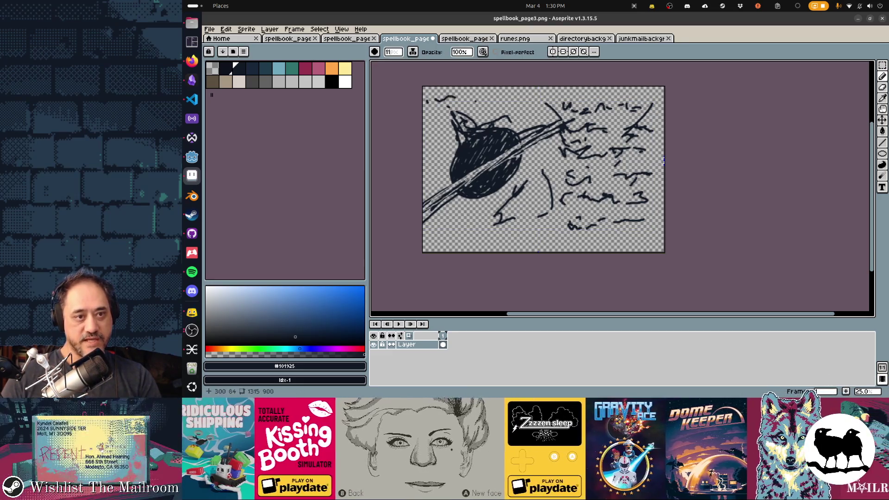
key(ctrl+z)
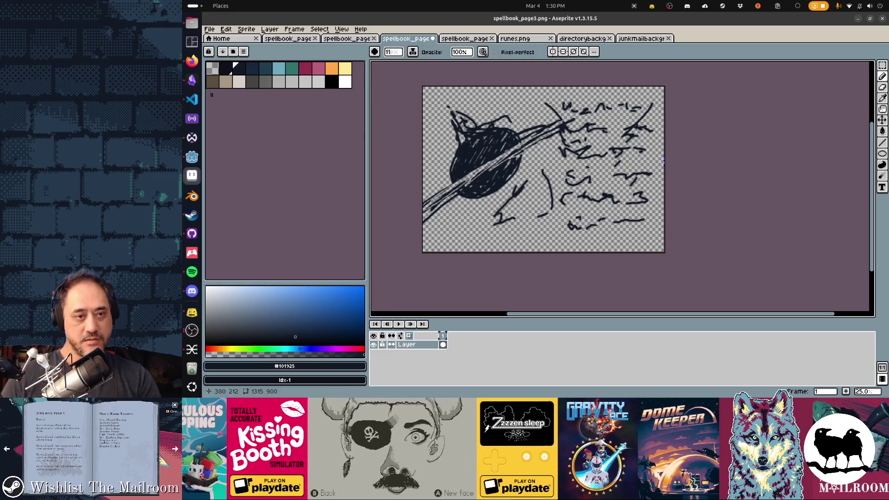
Lasso the planet and streak, rotate it, move it down-left, and commit
key(q)
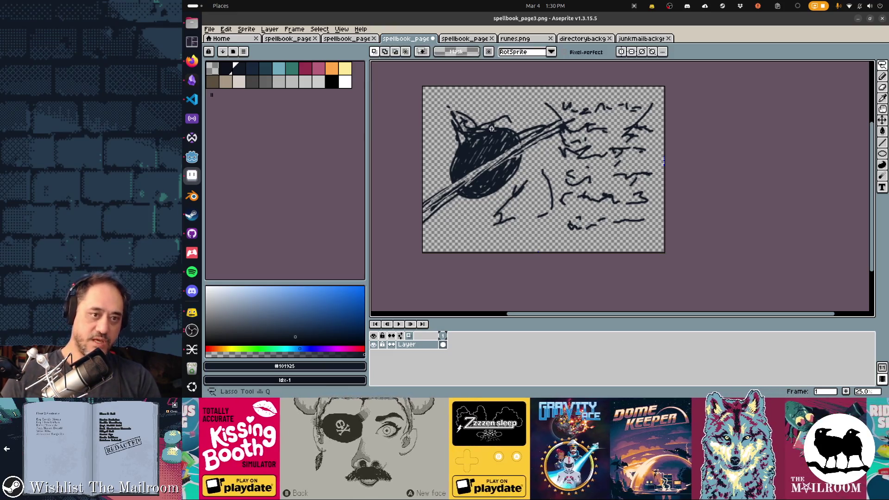
mouse_move(542, 109)
mouse_down()
mouse_move(463, 97)
mouse_move(426, 166)
mouse_move(460, 227)
mouse_move(491, 204)
mouse_move(526, 224)
mouse_move(567, 207)
mouse_move(562, 150)
mouse_move(578, 117)
mouse_move(544, 103)
mouse_move(589, 89)
mouse_move(611, 223)
mouse_move(607, 215)
mouse_up()
mouse_move(501, 173)
mouse_down()
mouse_move(482, 195)
mouse_move(487, 182)
mouse_up()
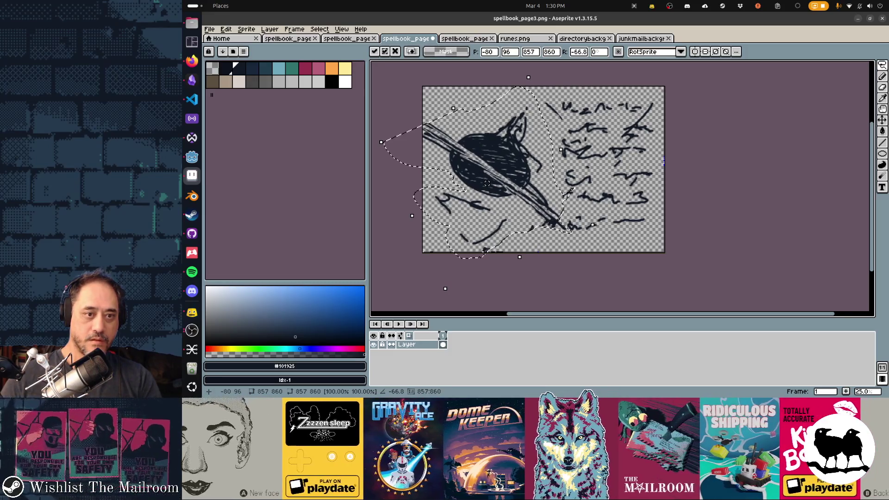
key(b)
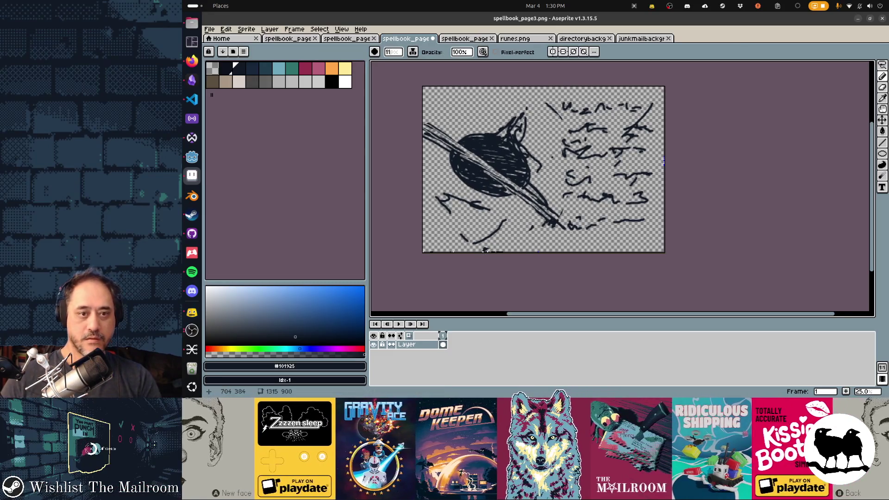
Pencil quill lines from the top edge into the planet, plus diagonal strokes at lower left
drag(533, 99, 512, 132)
drag(492, 165, 431, 232)
mouse_move(463, 181)
mouse_down()
mouse_move(449, 202)
mouse_move(479, 211)
mouse_move(488, 198)
mouse_up()
drag(451, 207, 430, 238)
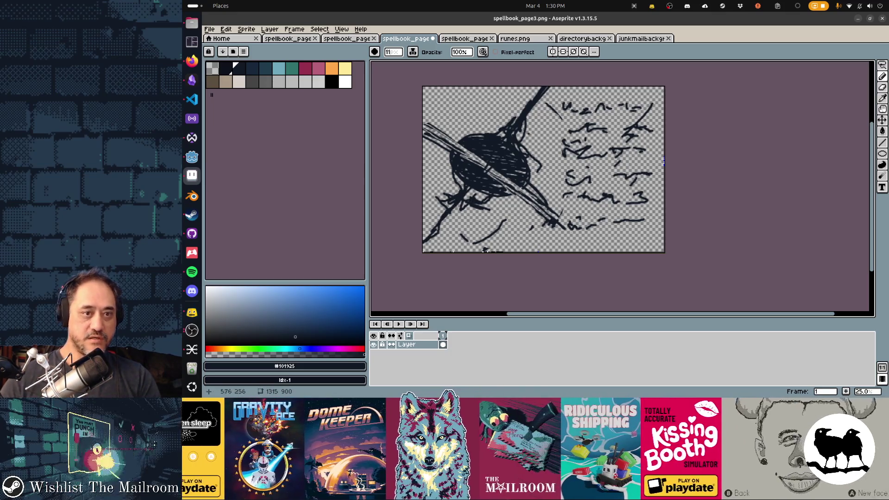
Erase stray dark strokes near the planet's top and below it
key(e)
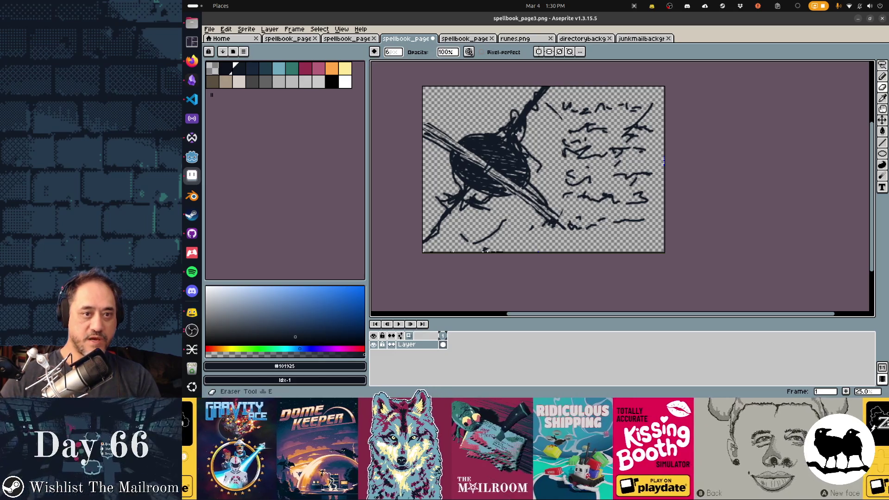
drag(531, 107, 518, 140)
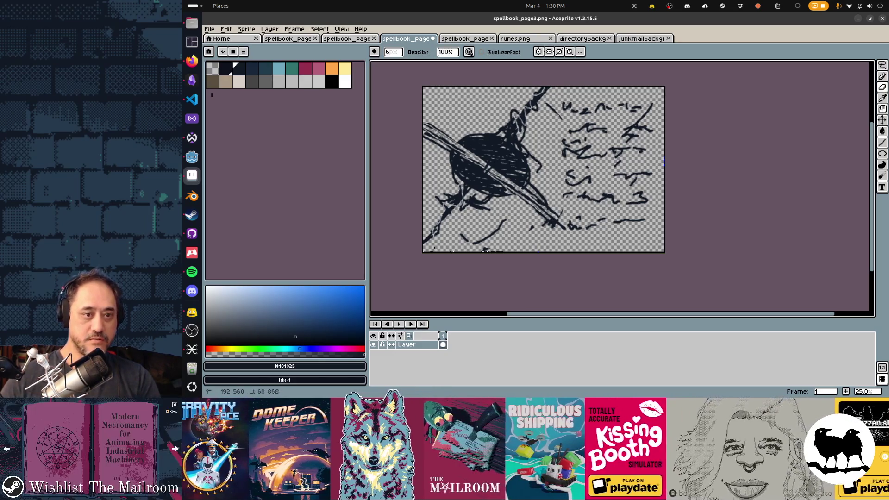
drag(469, 192, 445, 209)
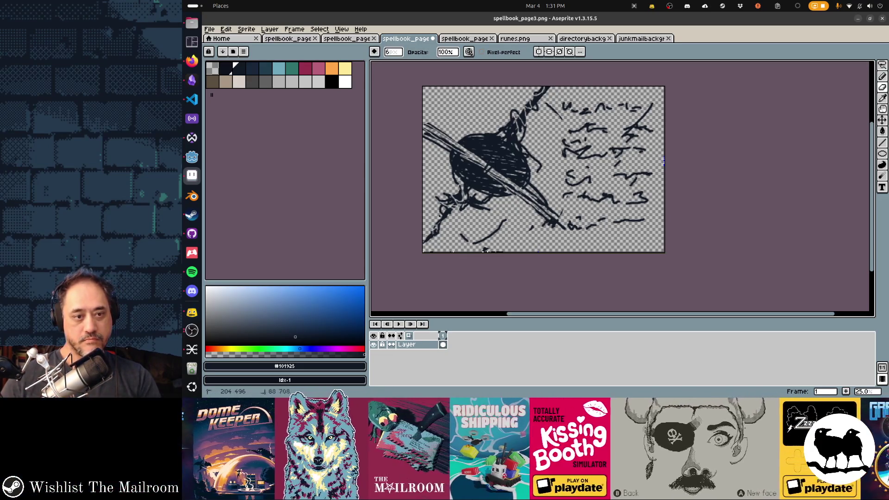
click(478, 204)
Pencil short splash strokes below, left, above and right of the blob, filling it in
key(b)
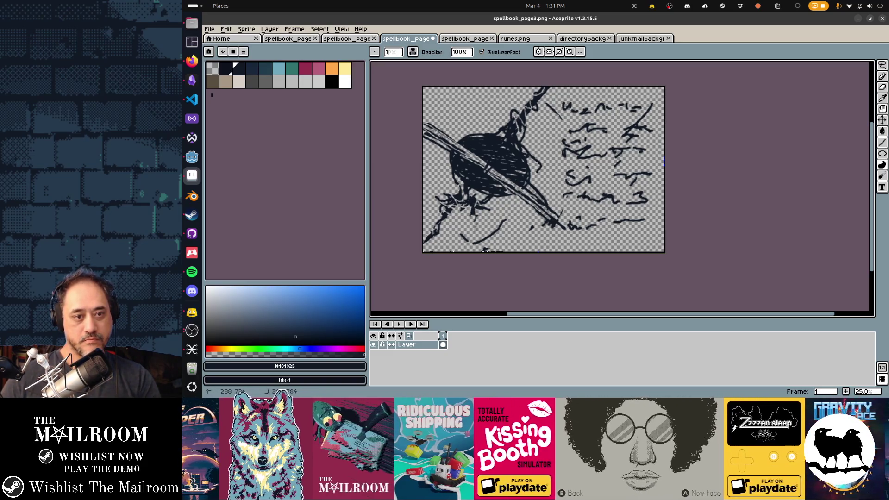
drag(479, 218, 475, 236)
drag(459, 172, 430, 186)
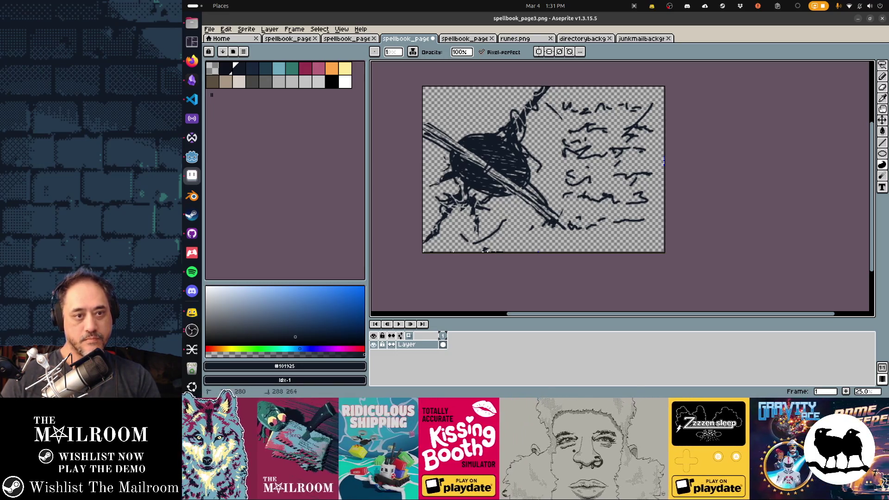
drag(480, 108, 470, 136)
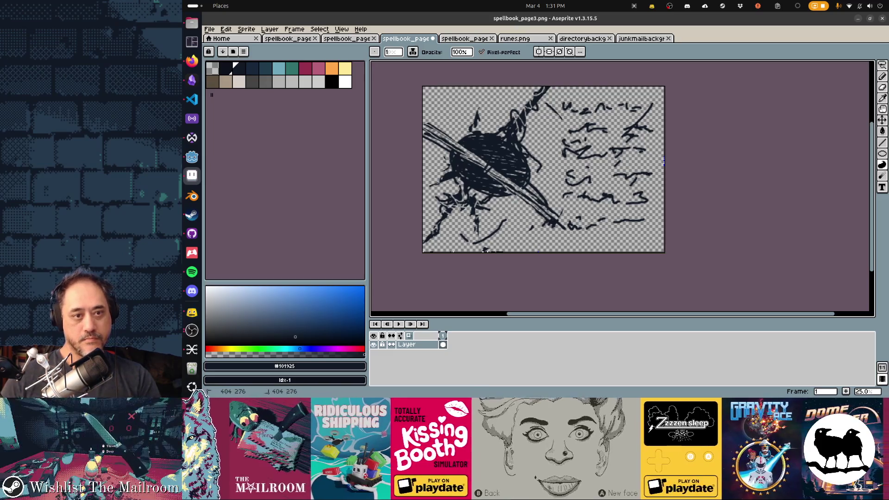
drag(509, 101, 490, 134)
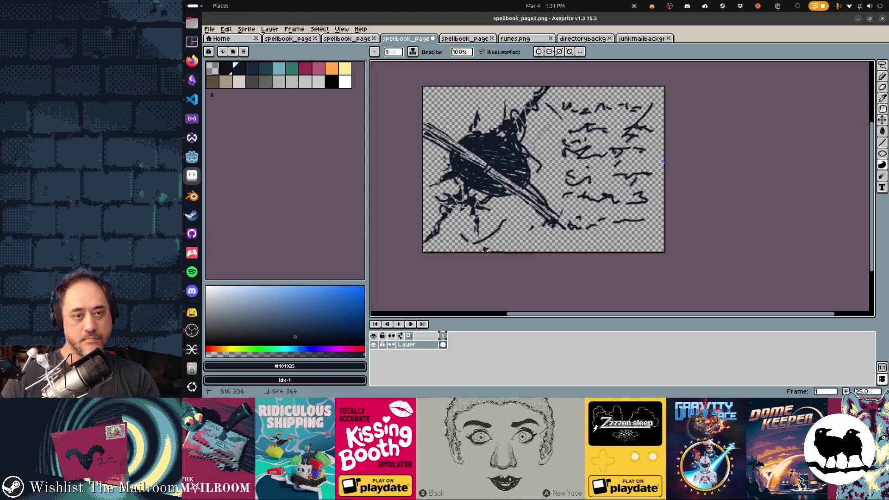
drag(517, 149, 540, 156)
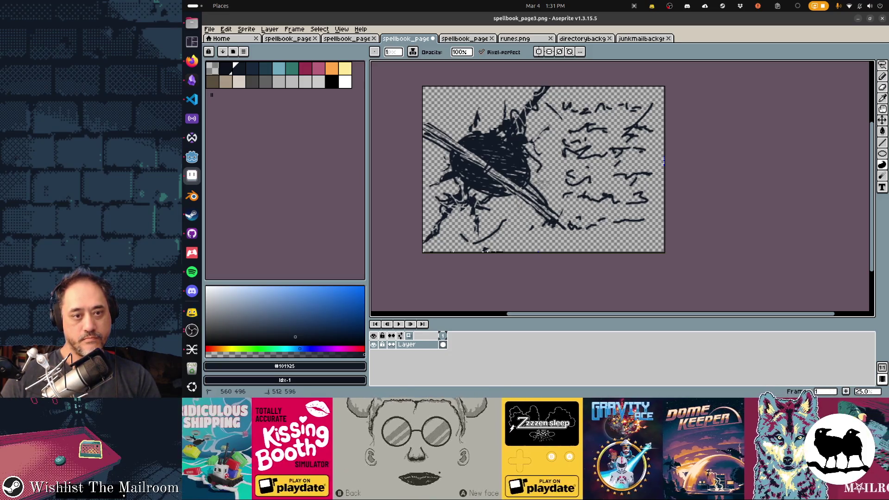
mouse_move(546, 172)
mouse_down()
mouse_move(510, 208)
mouse_move(523, 199)
mouse_move(510, 183)
mouse_move(541, 208)
mouse_up()
Undo the last erase and add a dark filled wedge along the lower staff
key(e)
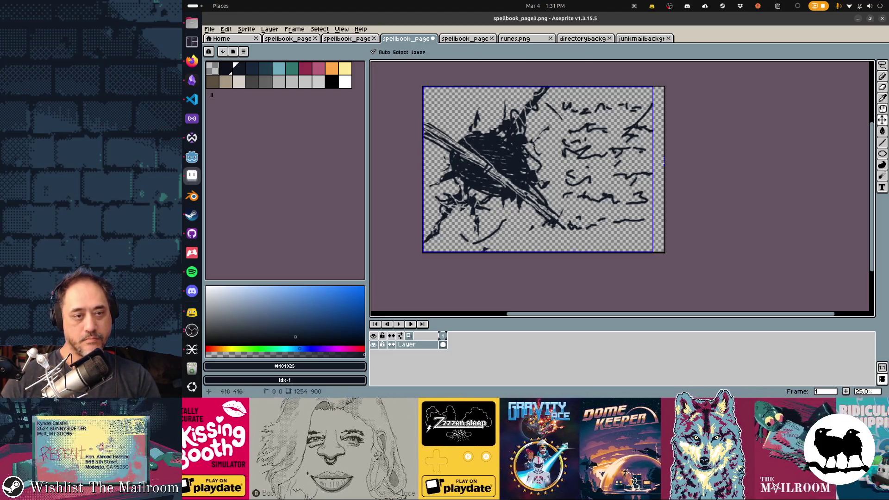
key(ctrl+z)
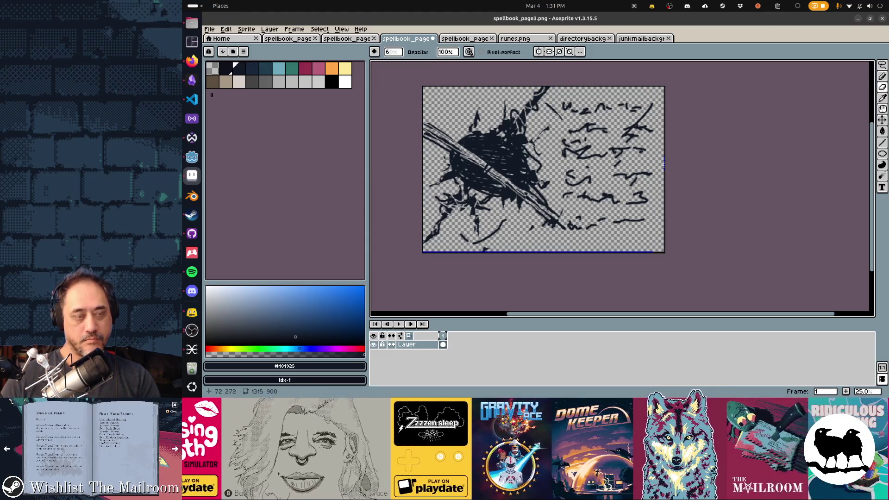
key(d)
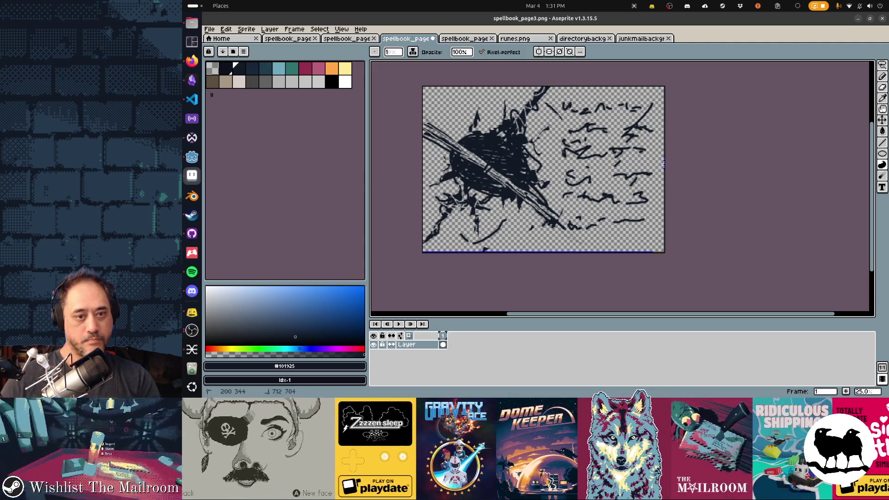
drag(491, 174, 577, 239)
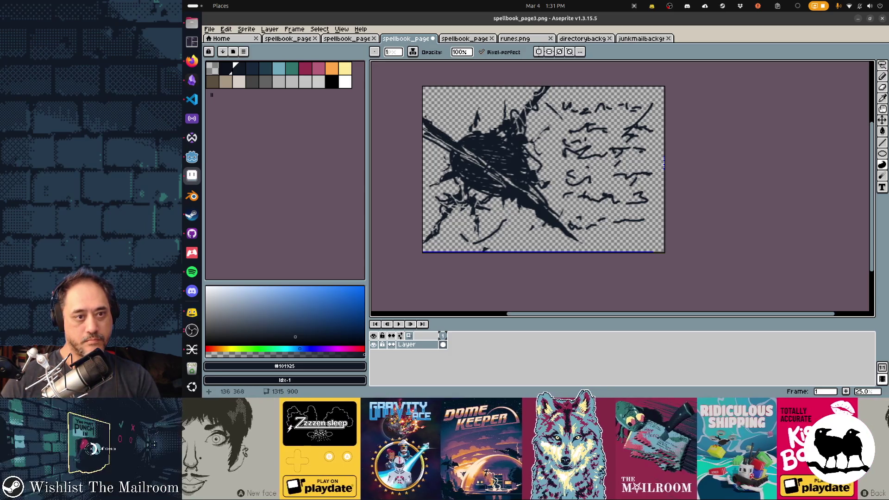
Lighten the diagonal slash through the blob and fill a dark shape at its upper left
key(e)
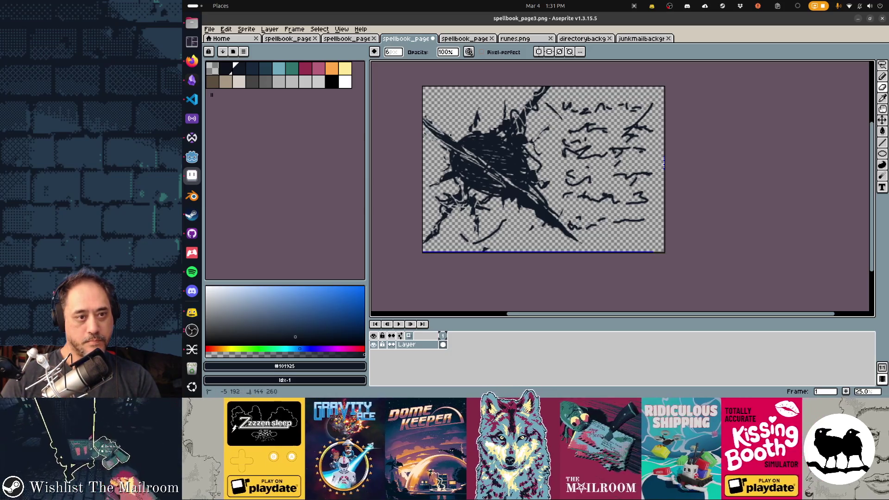
key(ctrl+z)
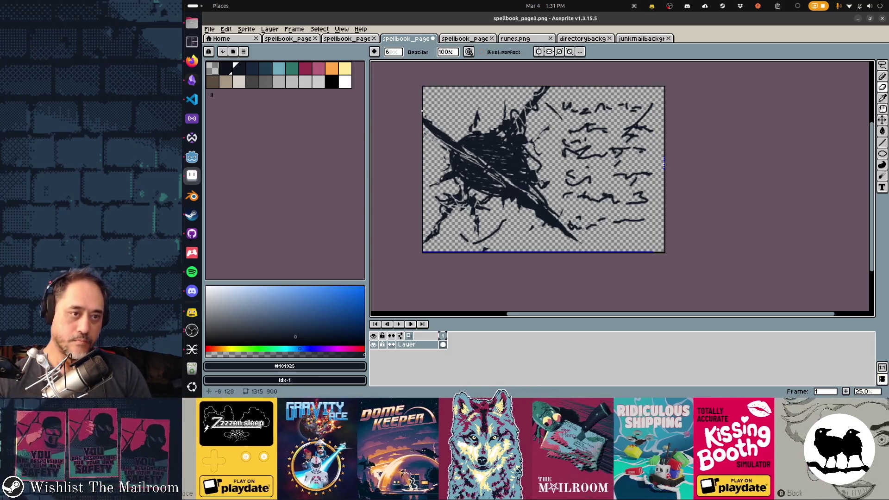
drag(470, 153, 571, 236)
key(d)
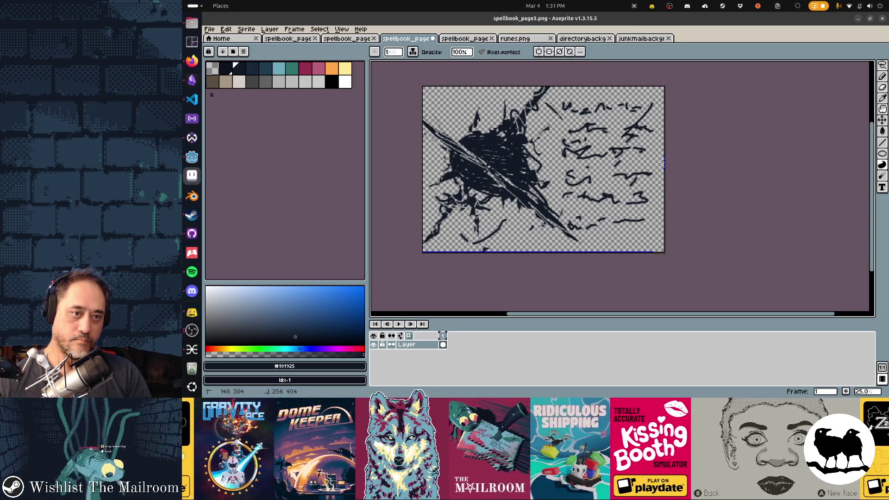
drag(450, 142, 472, 159)
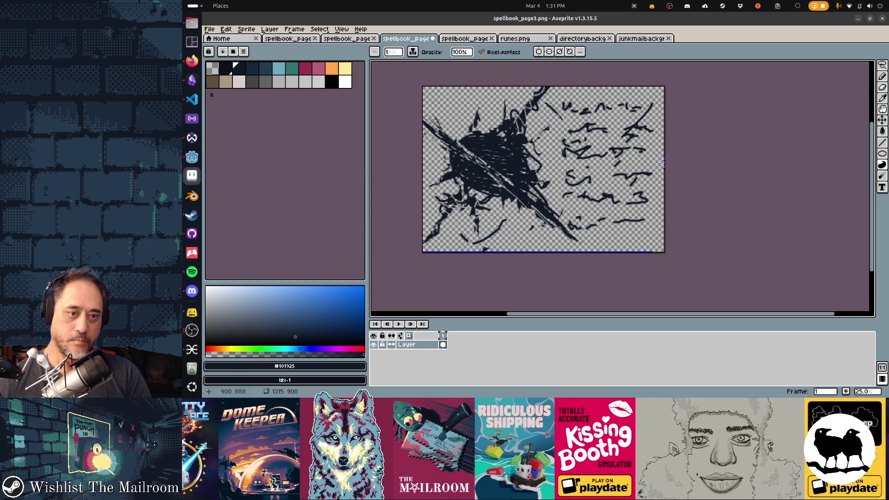
Try erasing the diagonal slash with a 25px eraser, then undo until the blob's centre is solid dark
key(e)
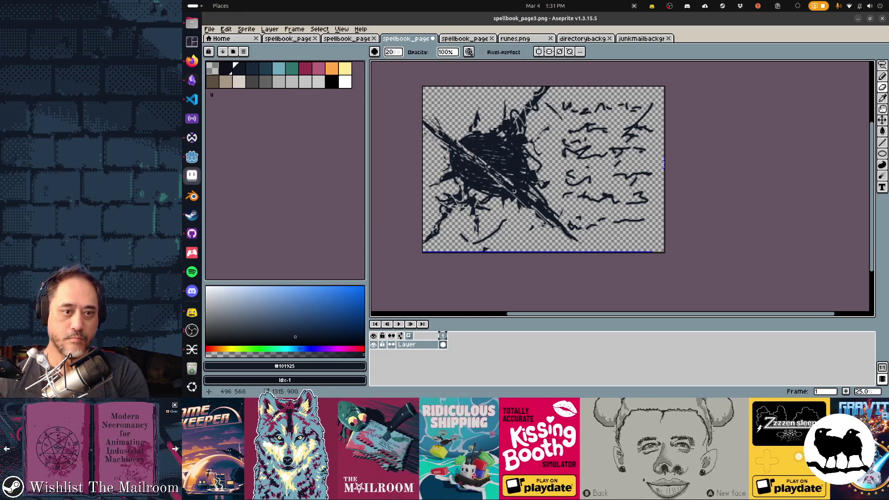
key(e)
mouse_move(536, 209)
mouse_down()
mouse_move(426, 121)
mouse_move(448, 140)
mouse_up()
key(b)
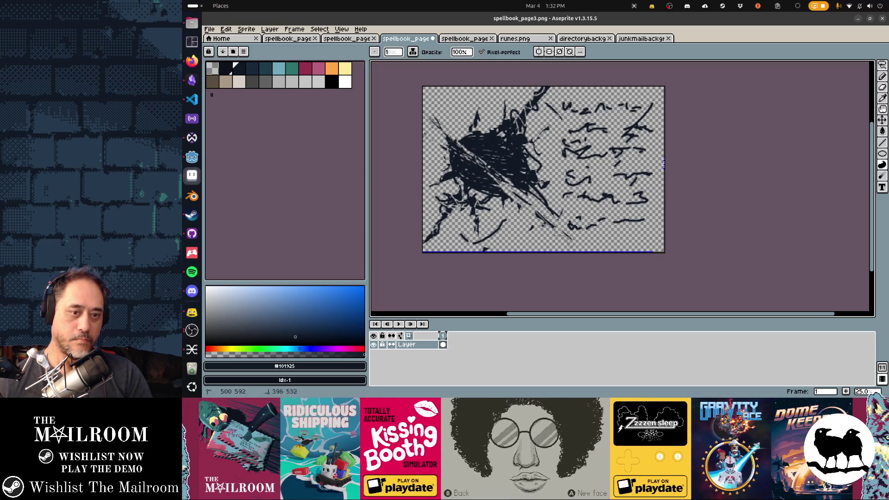
key(ctrl+z)
key(ctrl+z)
key(ctrl+z)
key(ctrl+z)
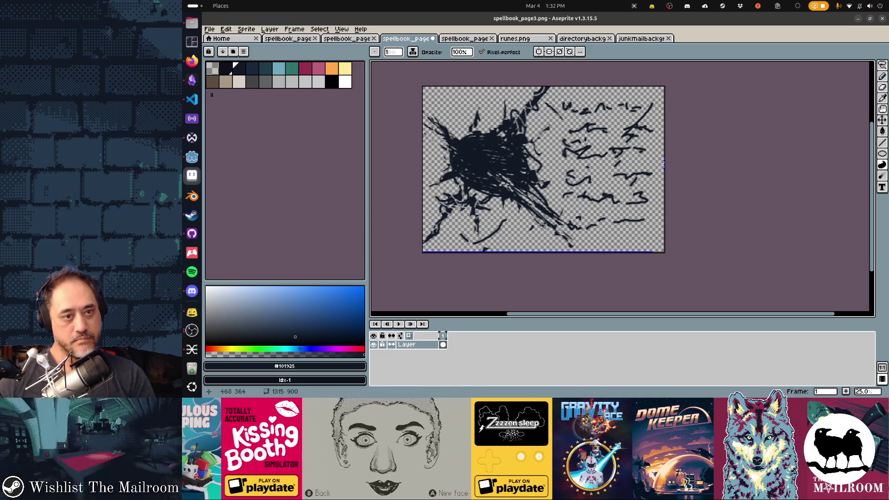
key(ctrl+z)
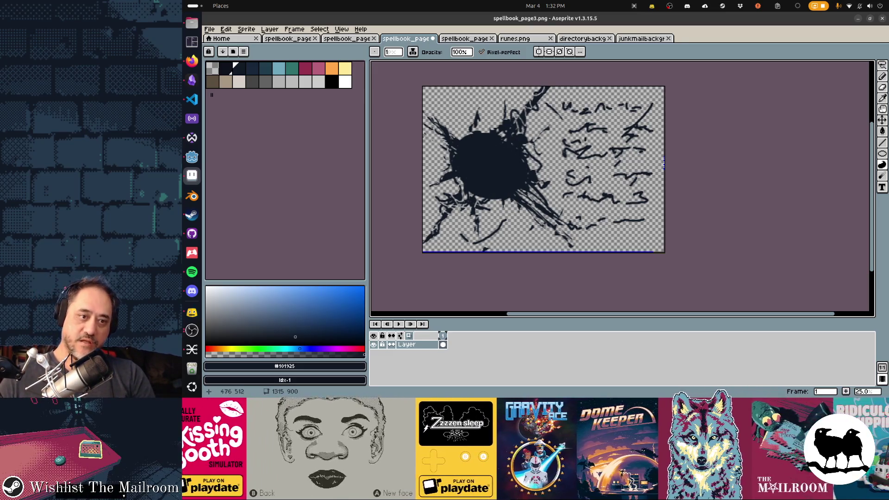
Paint light-blue streaks across the blob's upper left, lower right, lower left and top
click(279, 69)
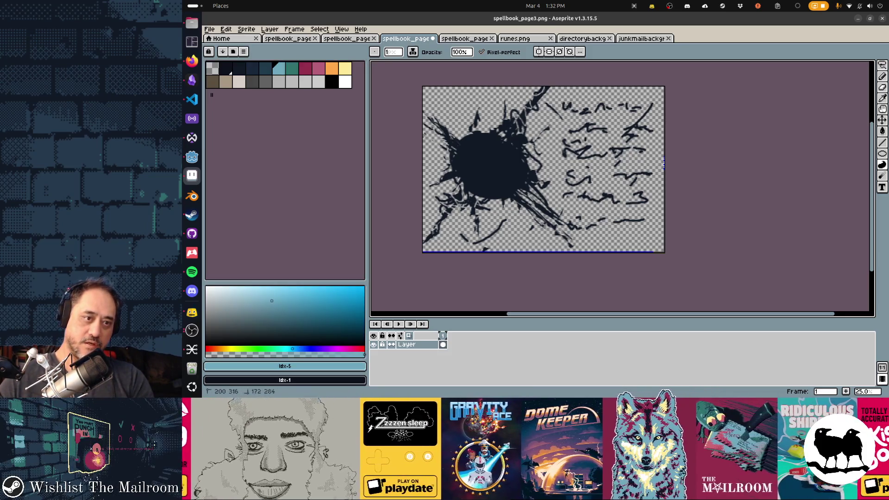
drag(461, 144, 447, 120)
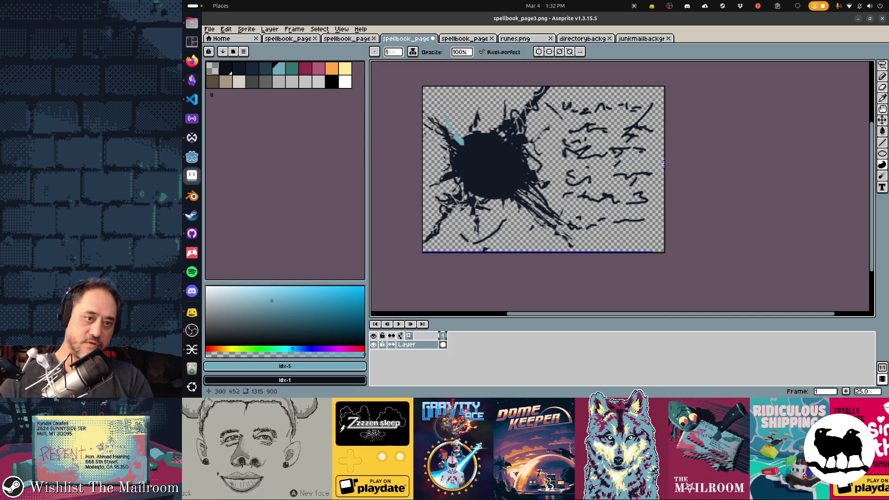
drag(556, 226, 516, 186)
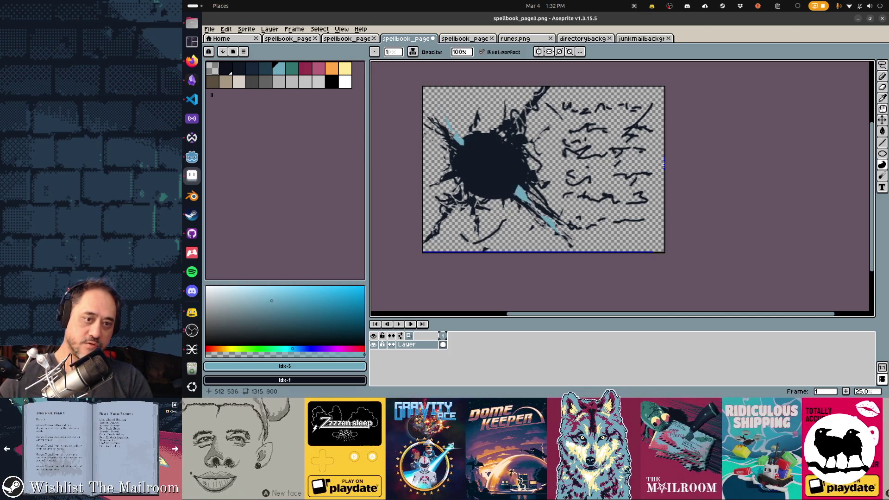
key(ctrl+z)
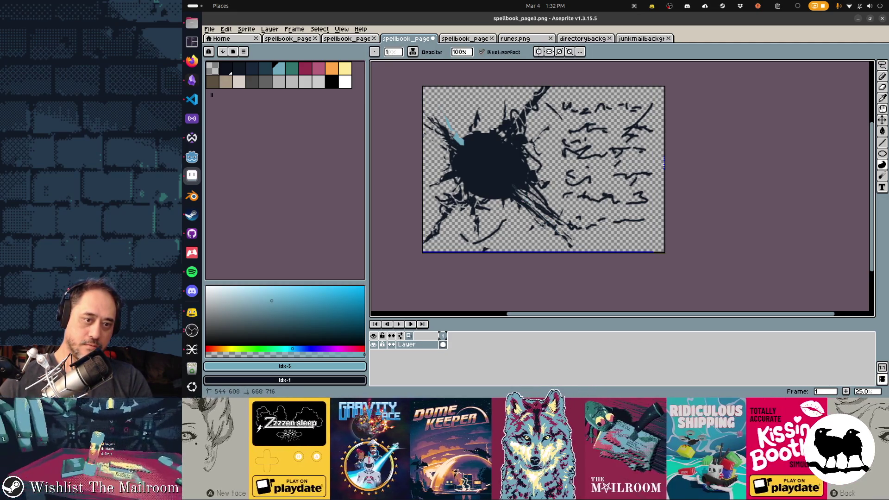
key(ctrl+y)
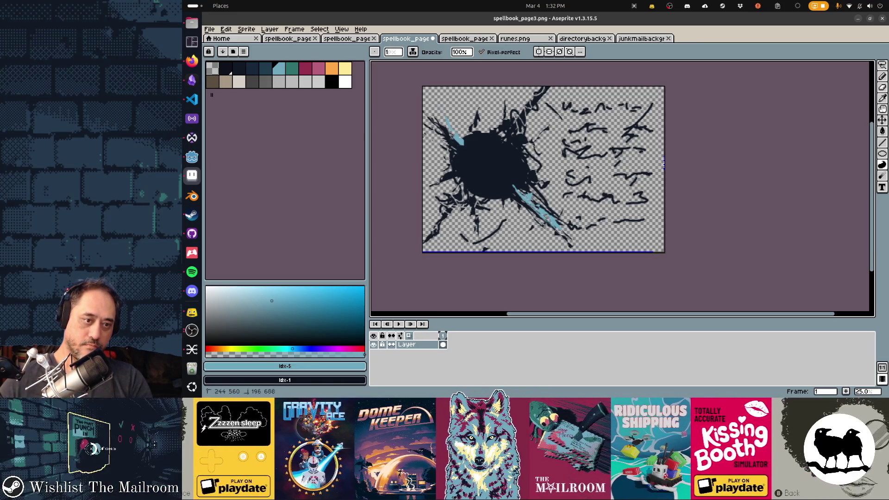
drag(468, 190, 447, 231)
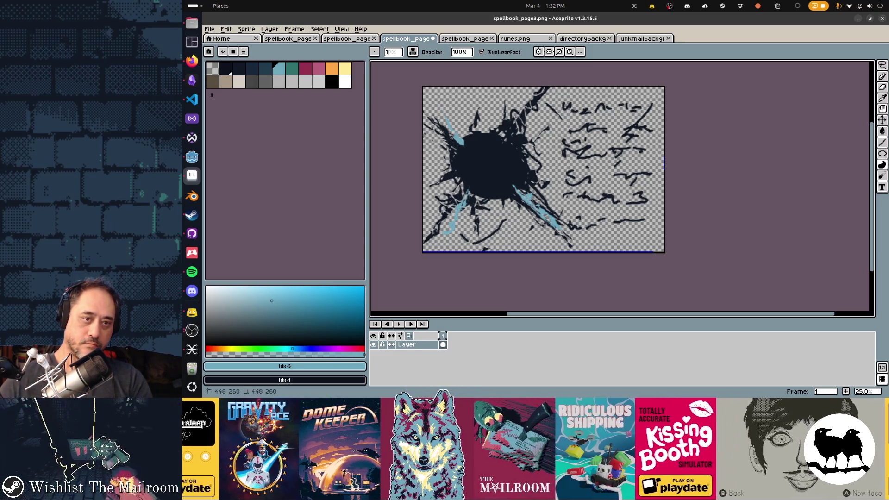
mouse_move(514, 116)
mouse_down()
mouse_move(496, 155)
mouse_move(519, 116)
mouse_up()
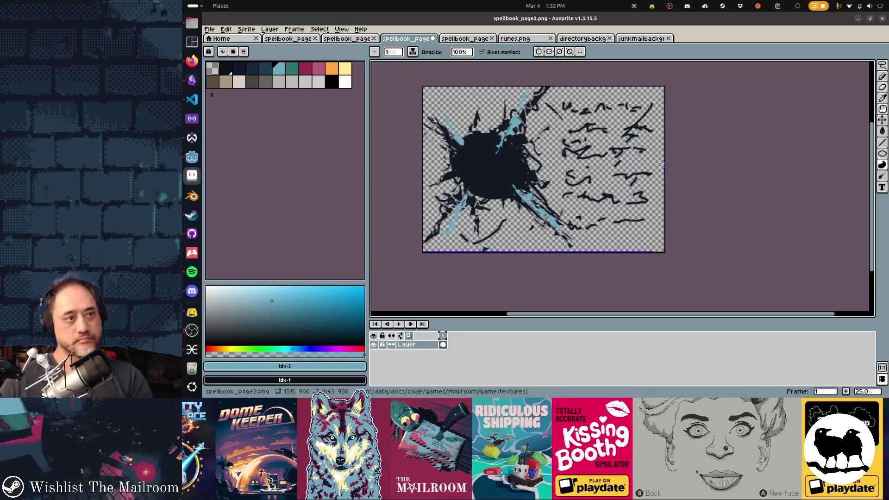
click(305, 68)
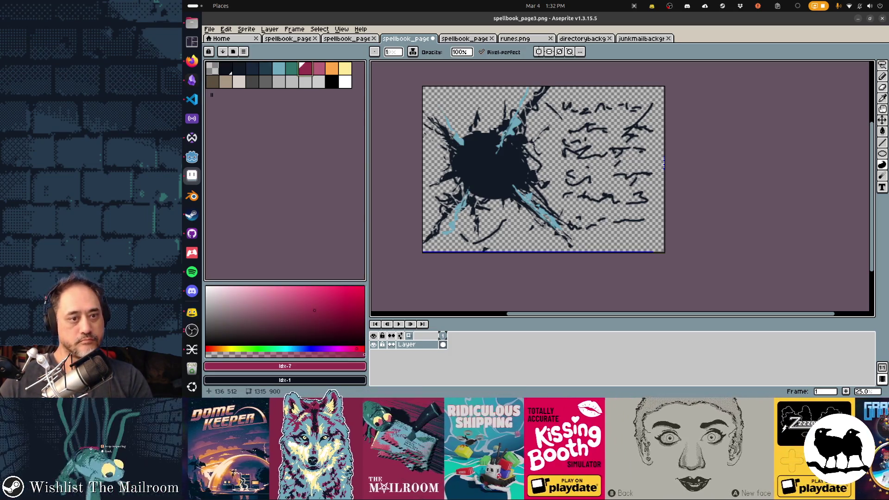
Add crimson streaks at the blob's left edge, lower right, top, upper right and lower edge
drag(448, 181, 435, 186)
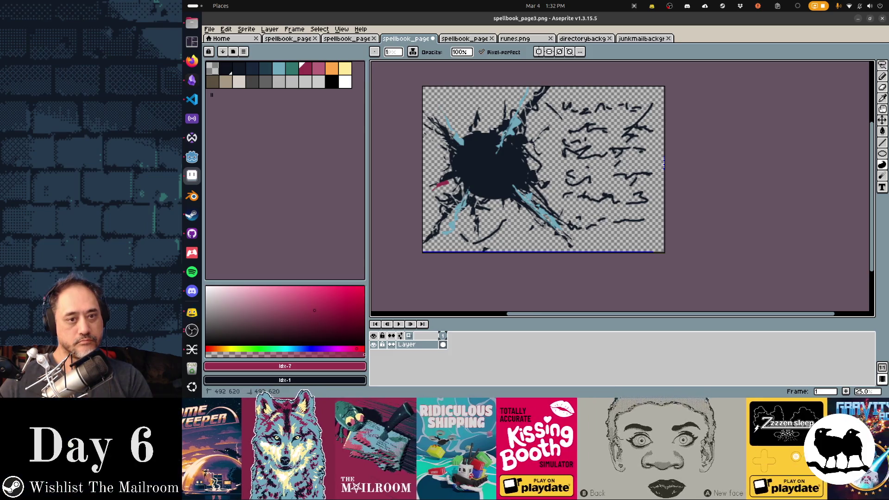
drag(517, 204, 536, 221)
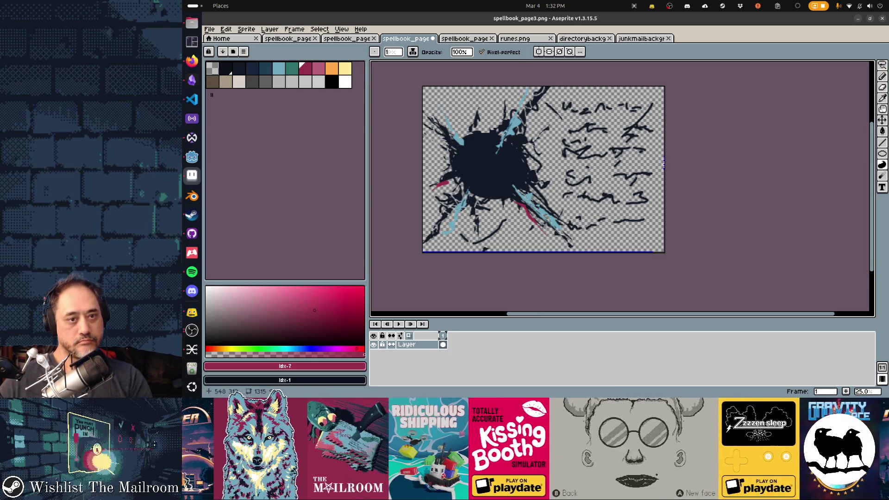
drag(473, 97, 475, 119)
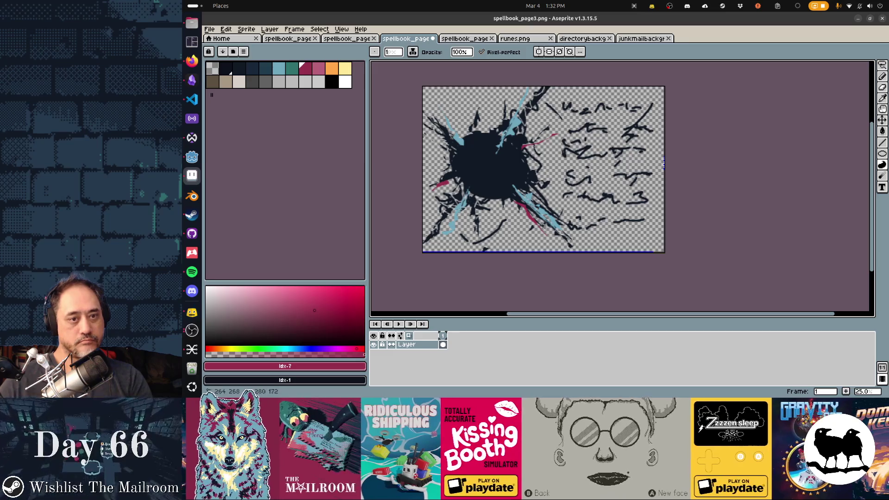
drag(556, 134, 523, 148)
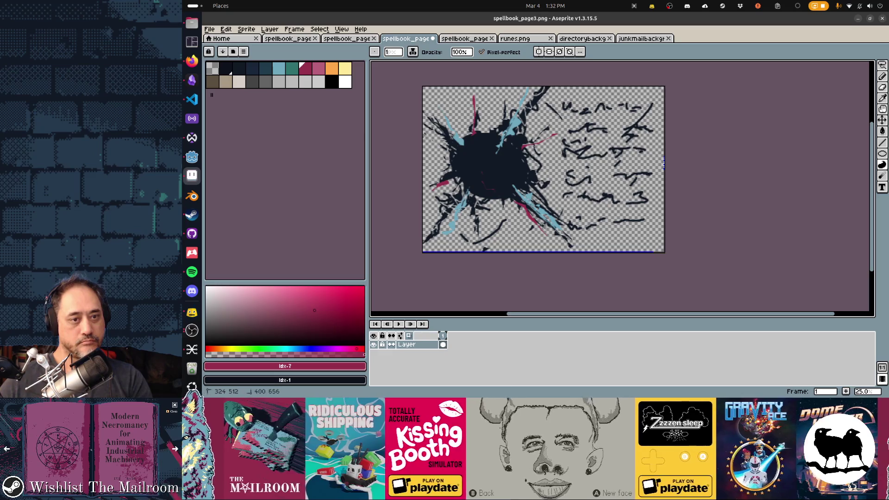
drag(490, 190, 487, 232)
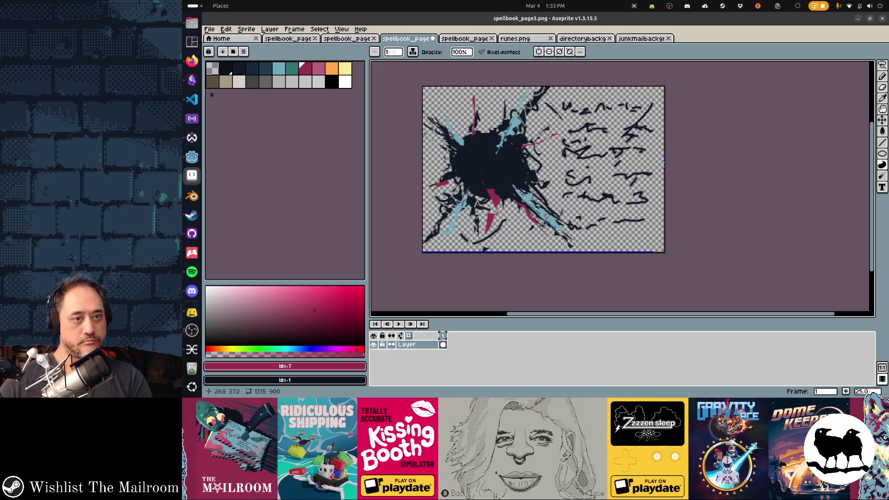
click(346, 82)
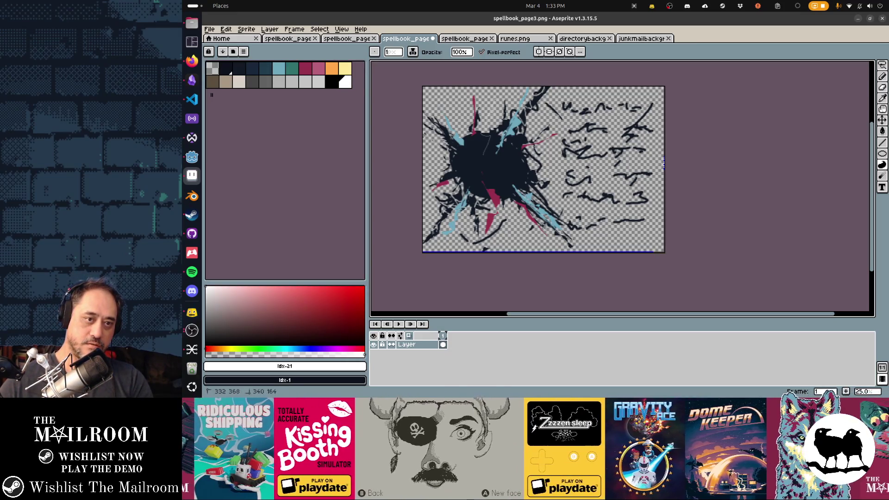
Slash two white streaks through the blob's upper part and below its centre
drag(484, 151, 491, 111)
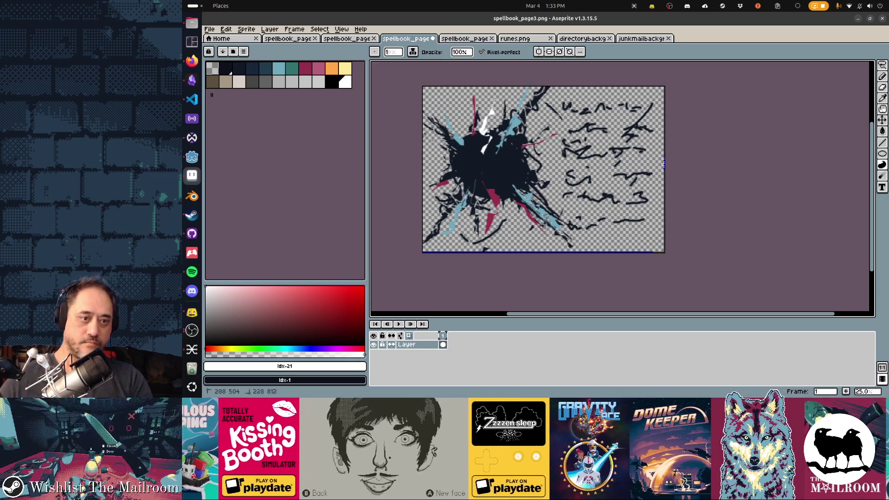
drag(473, 214, 479, 180)
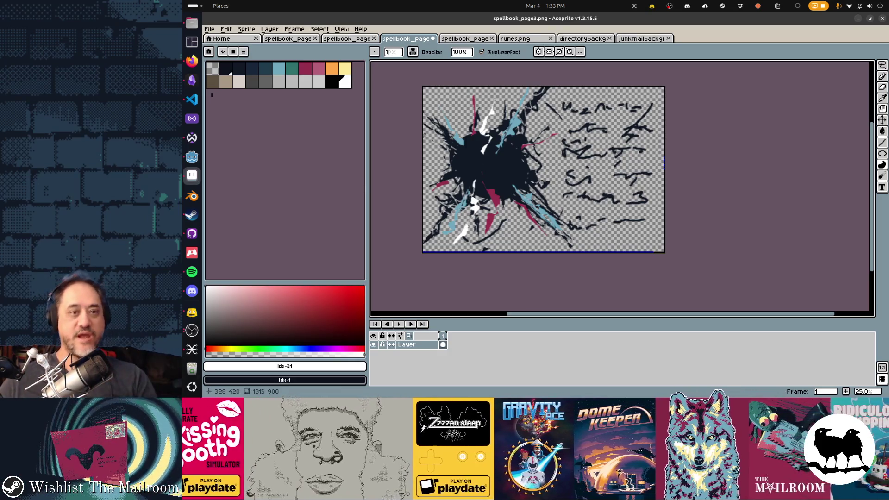
click(292, 68)
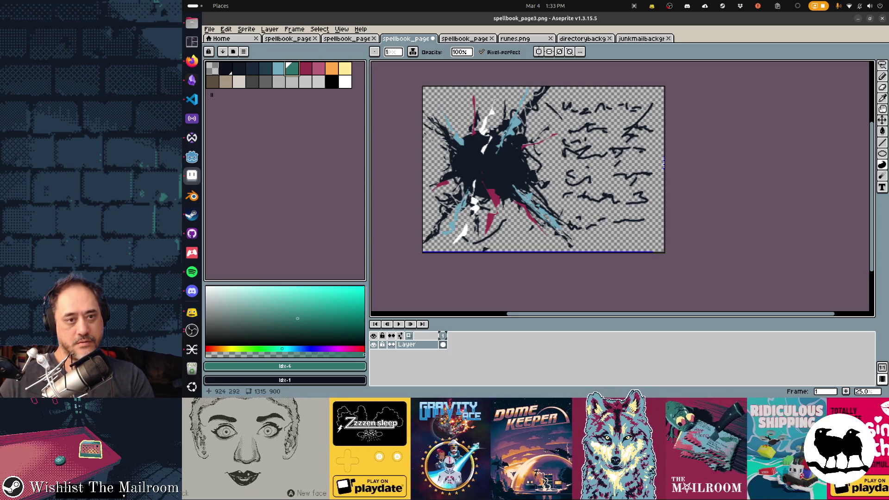
Try teal arcs along the blob's right and left sides, then undo them
mouse_move(515, 183)
mouse_down()
mouse_move(517, 143)
mouse_move(510, 165)
mouse_up()
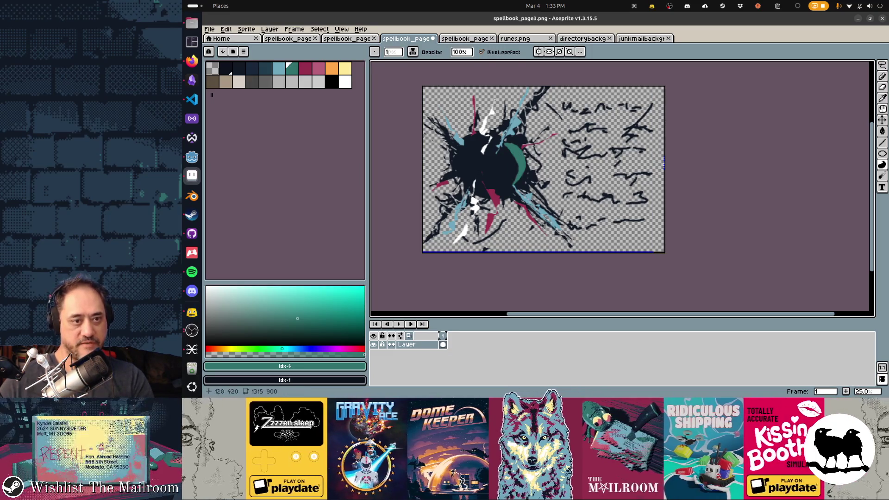
drag(448, 155, 463, 192)
key(ctrl+z)
key(ctrl+z)
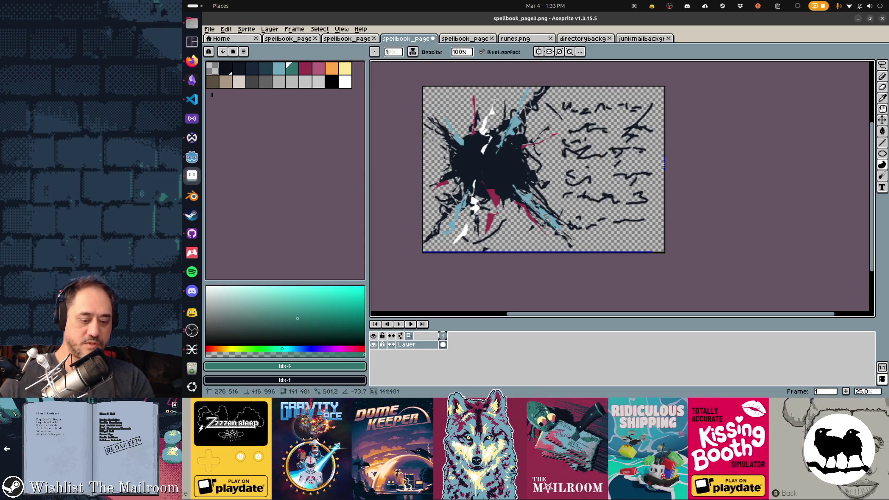
Add Layer 1 beneath the splash holding a filled teal circle, and save the image
key(shift+n)
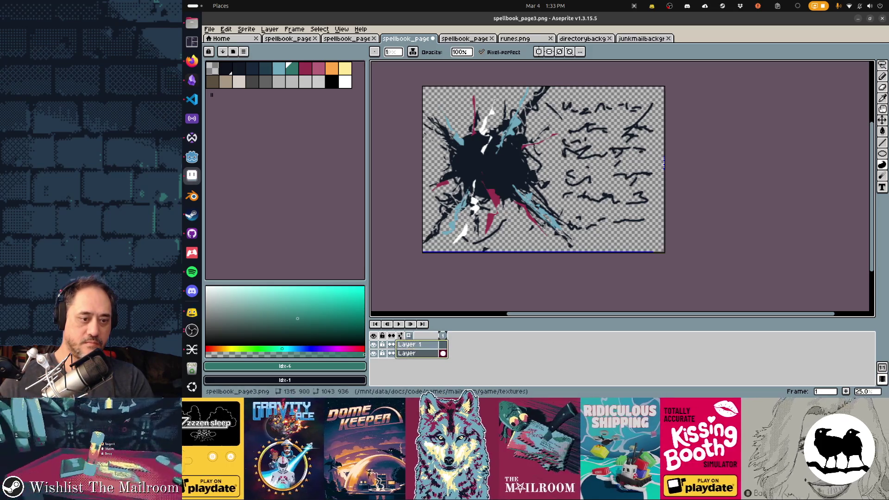
key(ctrl+z)
key(shift+n)
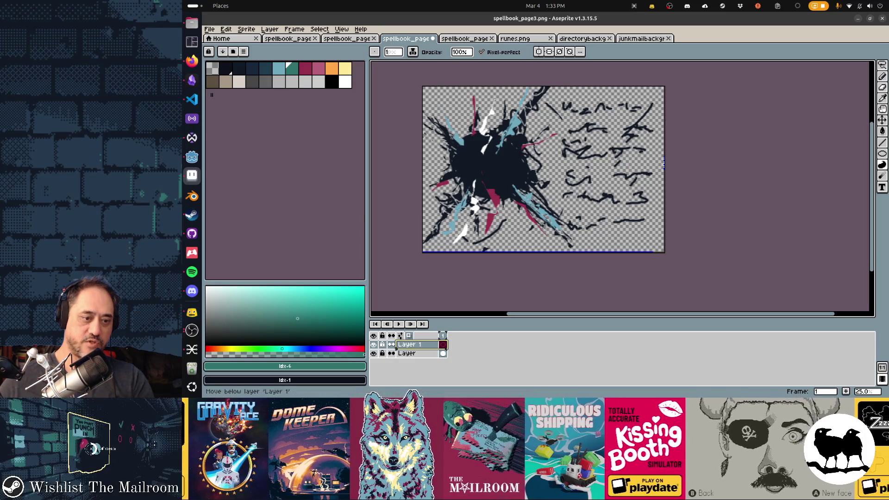
drag(397, 357, 397, 357)
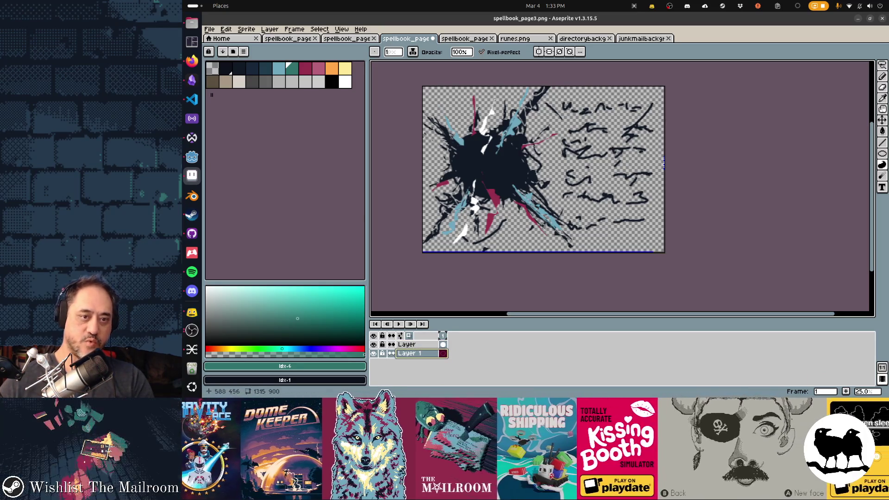
key(ctrl+v)
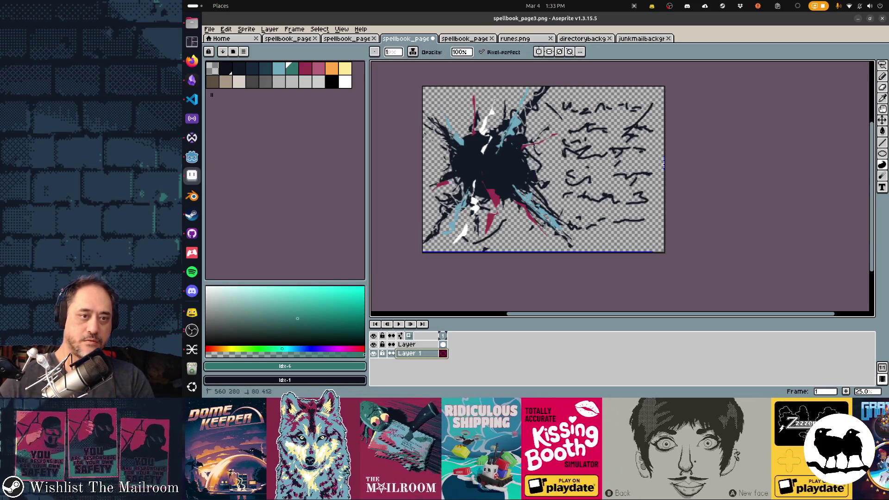
key(ctrl+s)
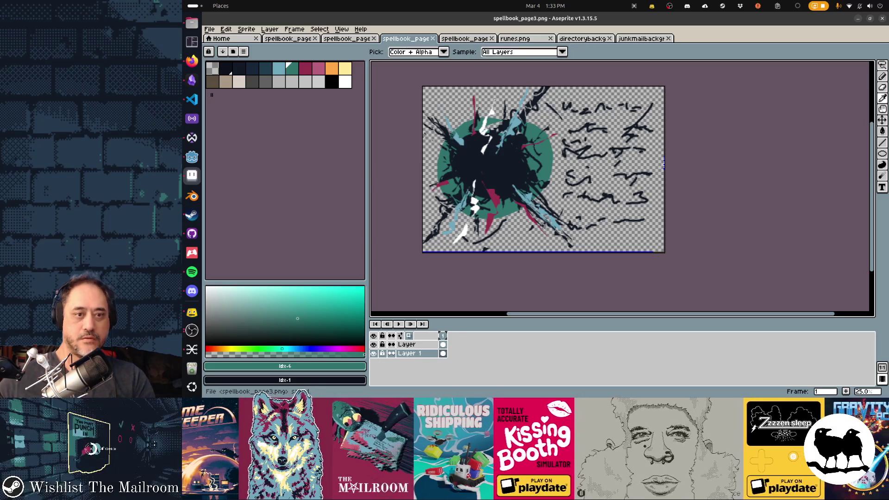
key(alt+Tab)
key(alt+Tab)
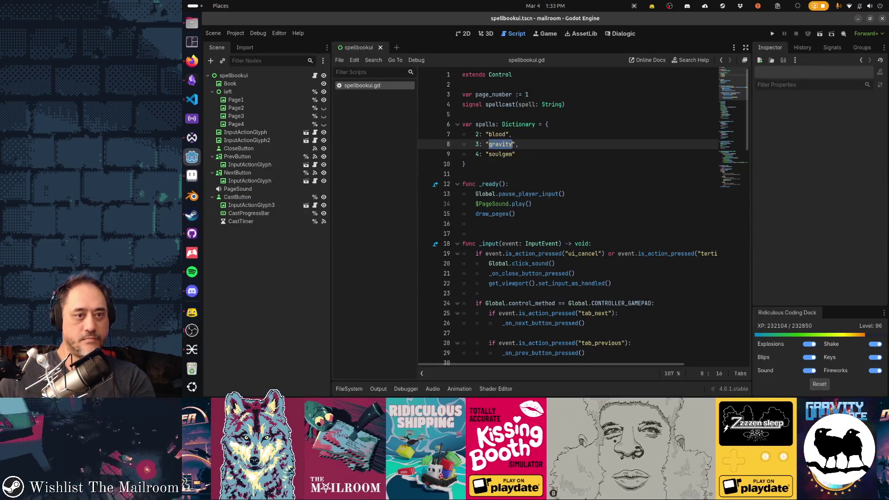
Run the game with F5 and turn the spellbook two pages to the new splash page
key(F5)
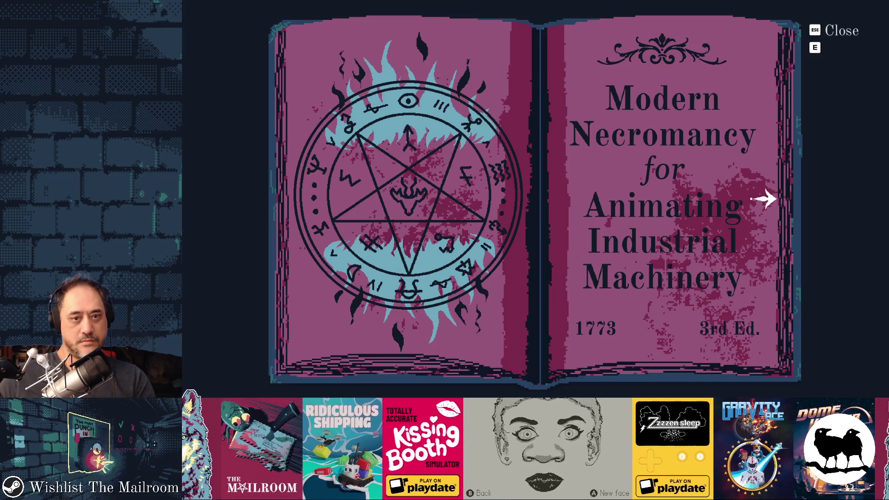
click(764, 199)
click(764, 200)
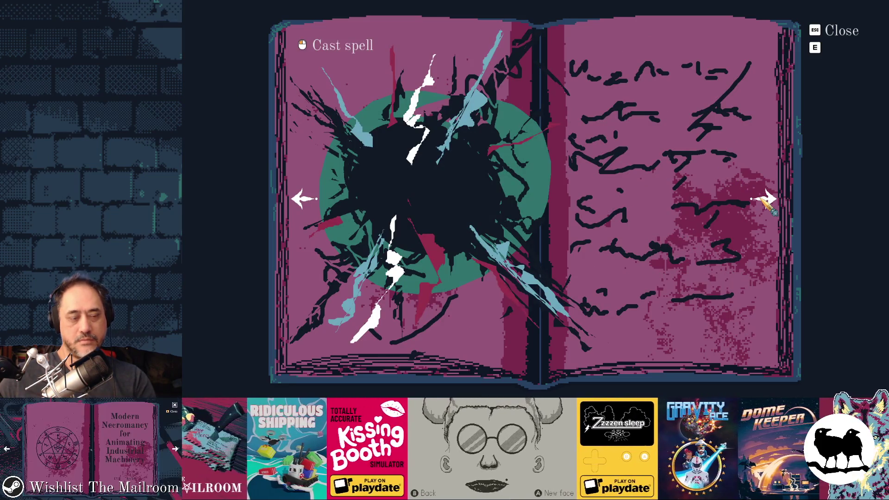
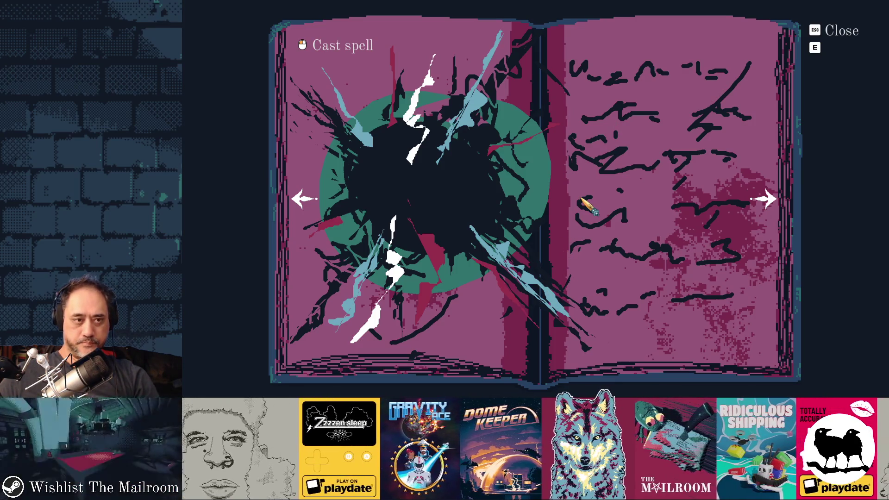
Switch Godot's main view from the script to the 2D book interface
key(alt+Tab)
key(alt+Tab)
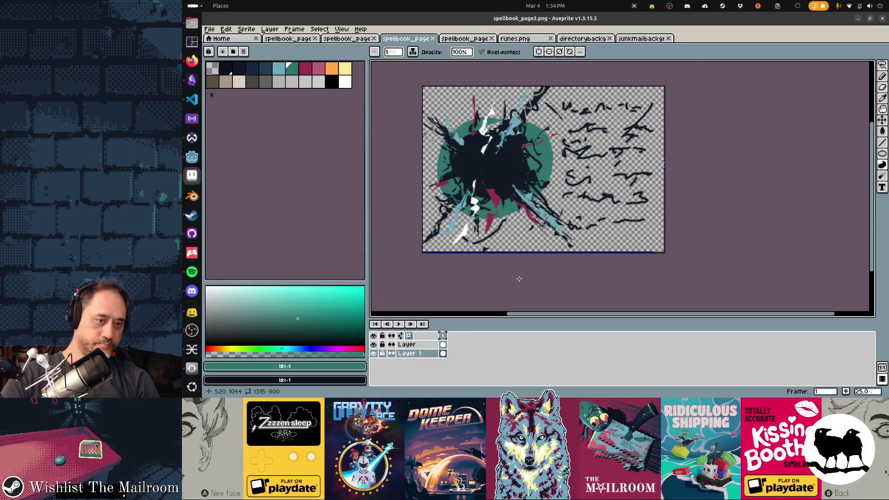
key(alt+Tab)
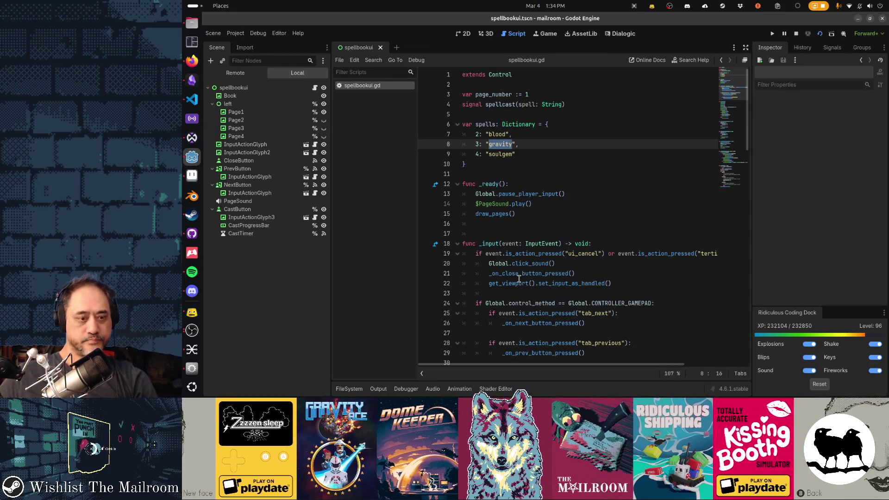
key(ctrl+F2)
key(ctrl+F1)
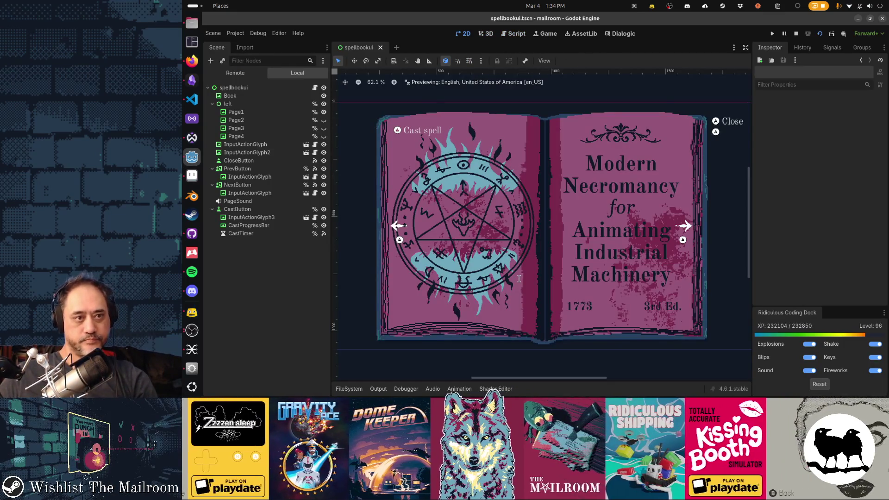
Hide Page1 and show Page3, then make Layer active in spellbook_page3.png in Aseprite
click(324, 111)
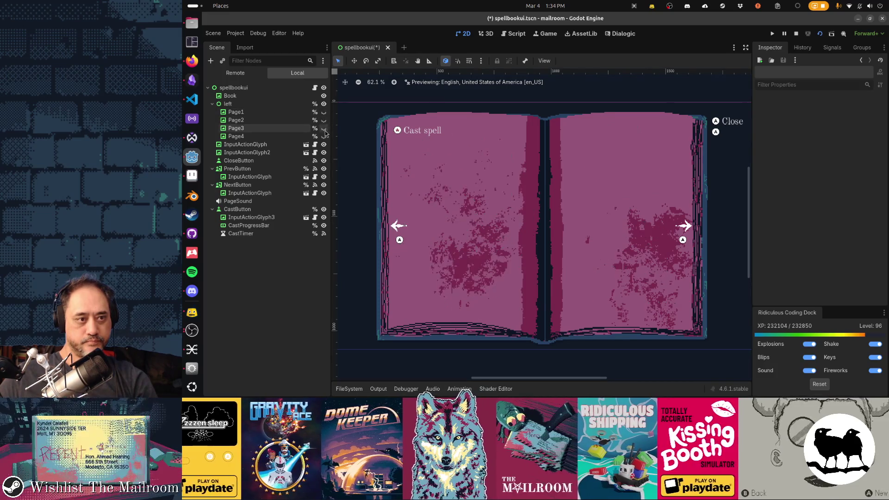
click(324, 128)
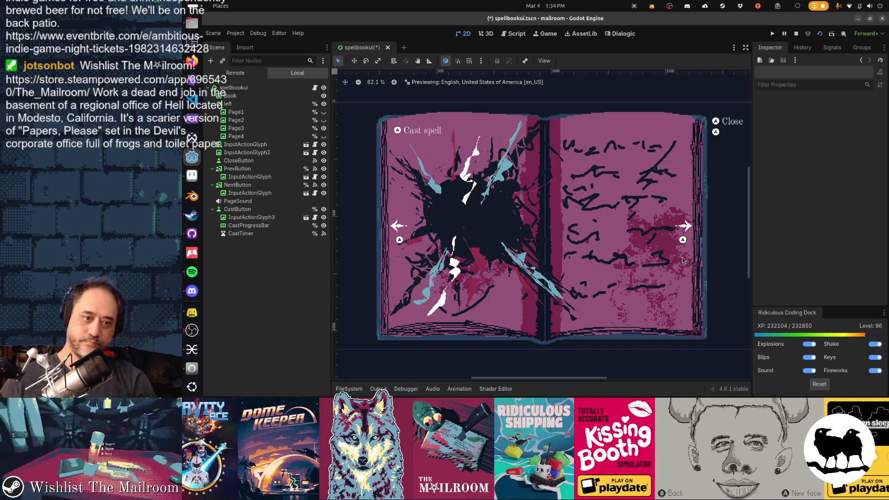
key(alt+Tab)
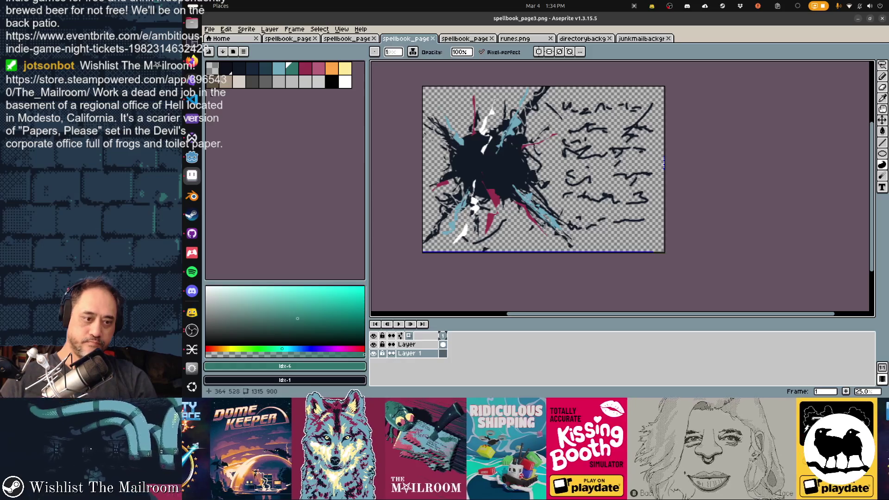
key(Up)
Lasso the black splash and move it onto a new Layer 2, shifted left
key(q)
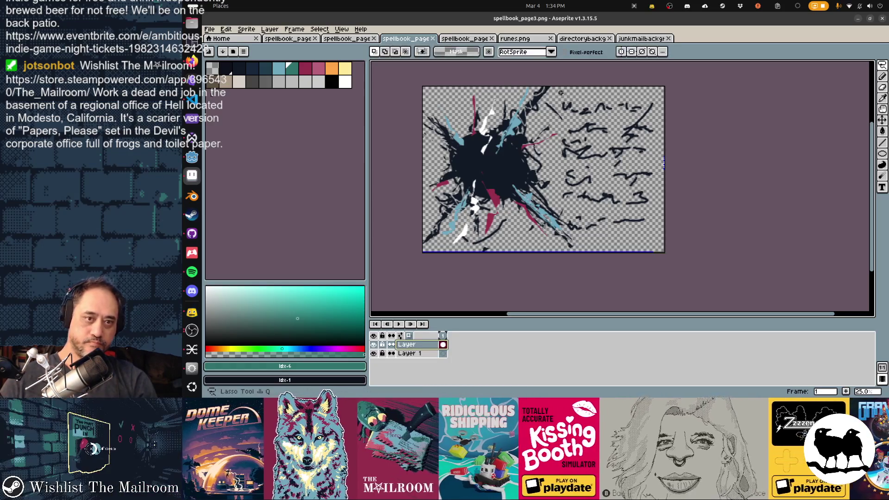
mouse_move(554, 91)
mouse_down()
mouse_move(542, 104)
mouse_move(558, 129)
mouse_move(551, 189)
mouse_move(585, 229)
mouse_move(578, 238)
mouse_move(560, 261)
mouse_move(419, 264)
mouse_move(404, 80)
mouse_up()
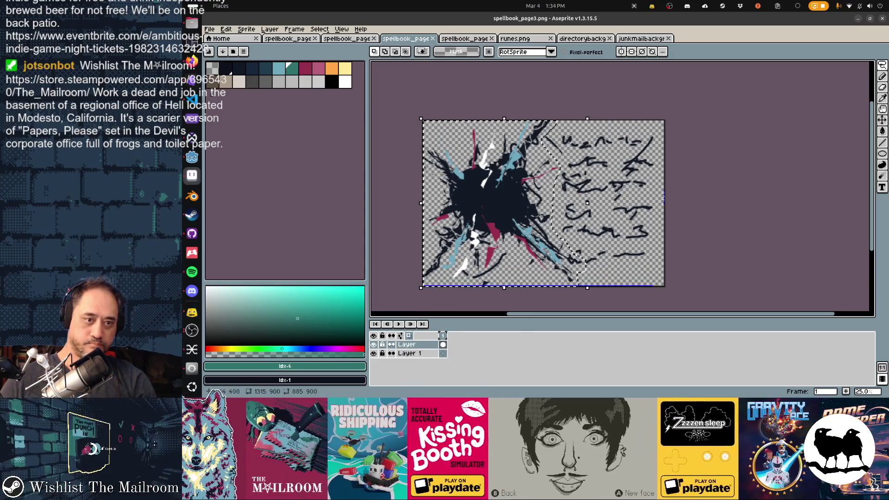
drag(510, 204, 506, 205)
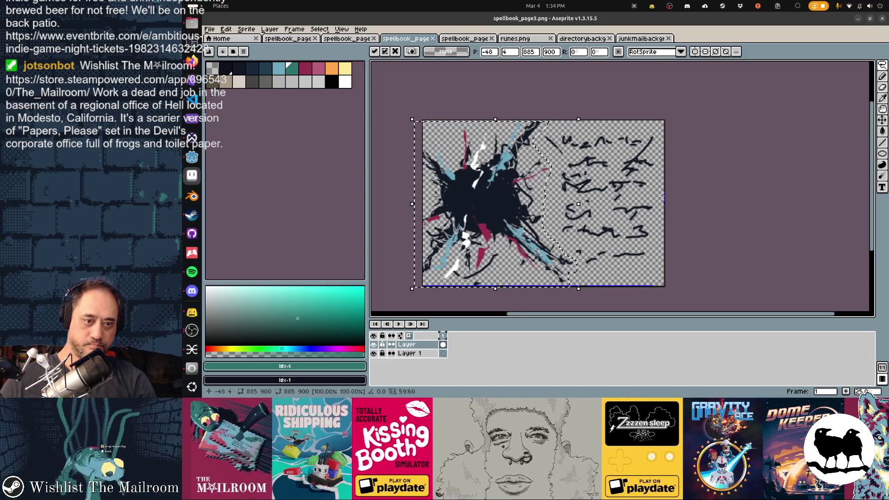
key(Delete)
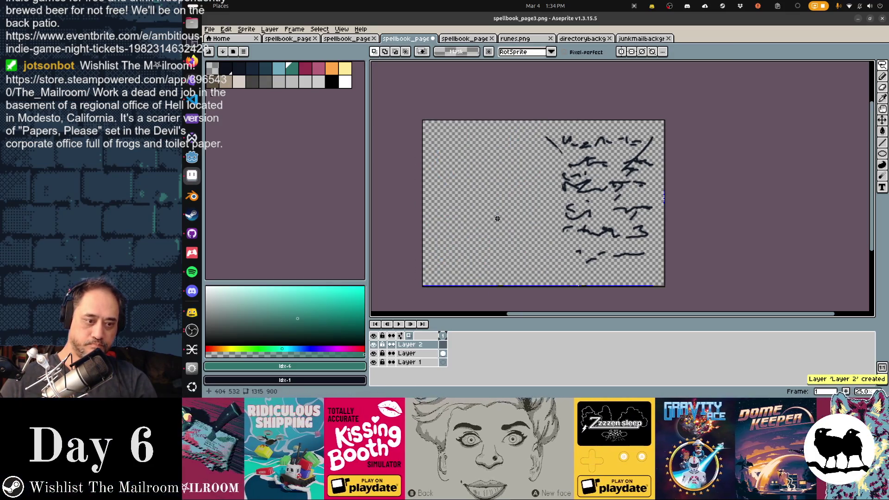
key(ctrl+v)
drag(510, 204, 503, 202)
key(Return)
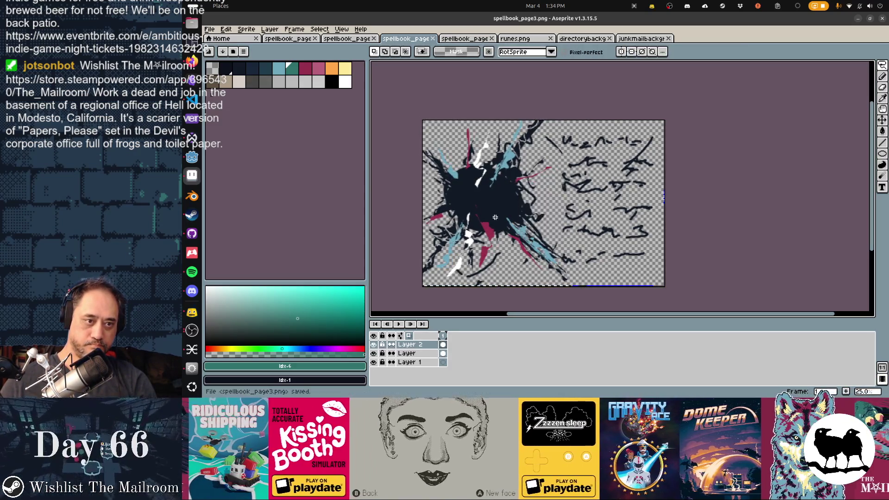
Save spellbook_page3.png, check it in Godot, then nudge the splash into place and save again
key(ctrl+s)
key(alt+Tab)
key(alt+Tab)
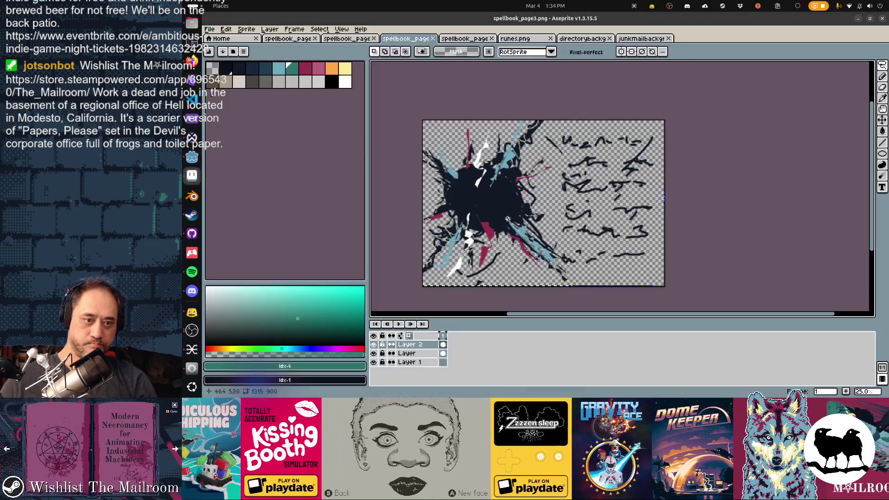
drag(504, 215, 505, 216)
key(Return)
key(ctrl+s)
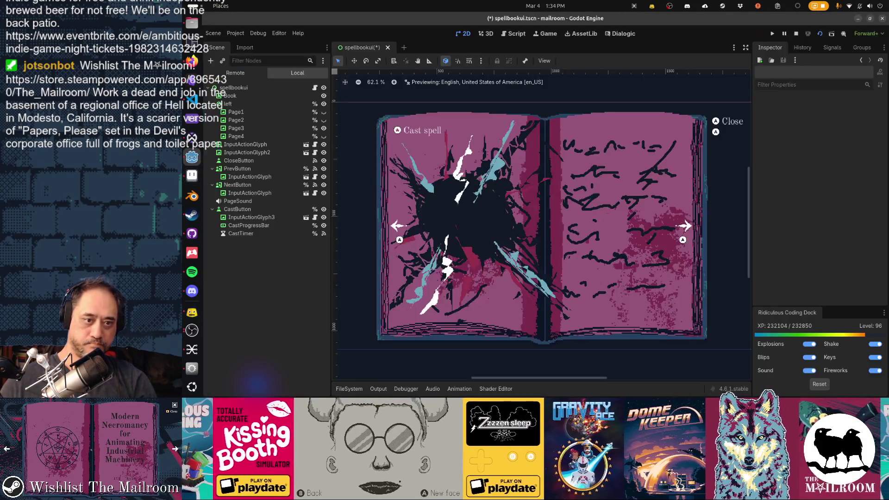
Erase the small stray dark stroke on the Layer layer, then reselect Layer 2
key(alt+Tab)
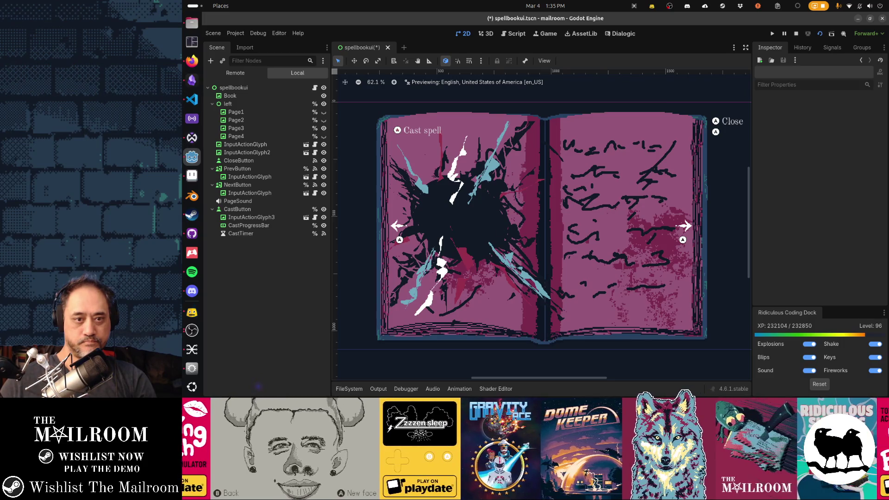
key(alt+Tab)
key(e)
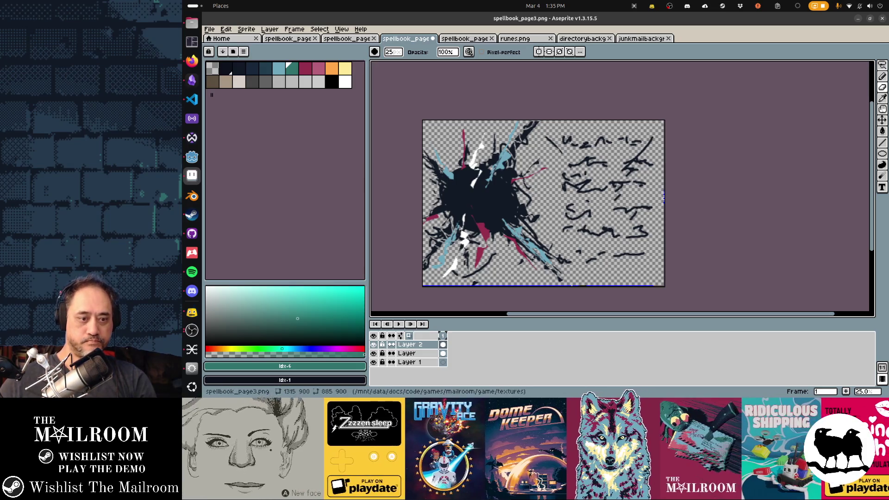
click(406, 353)
drag(551, 133, 561, 152)
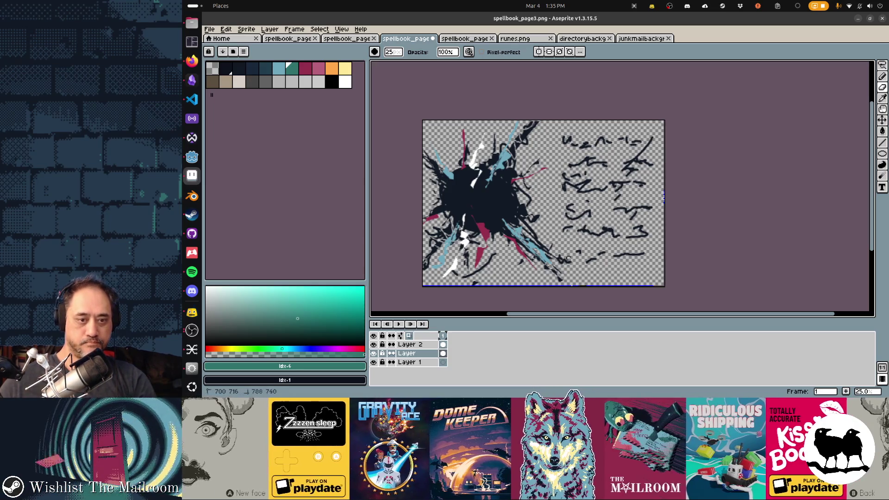
key(alt+Up)
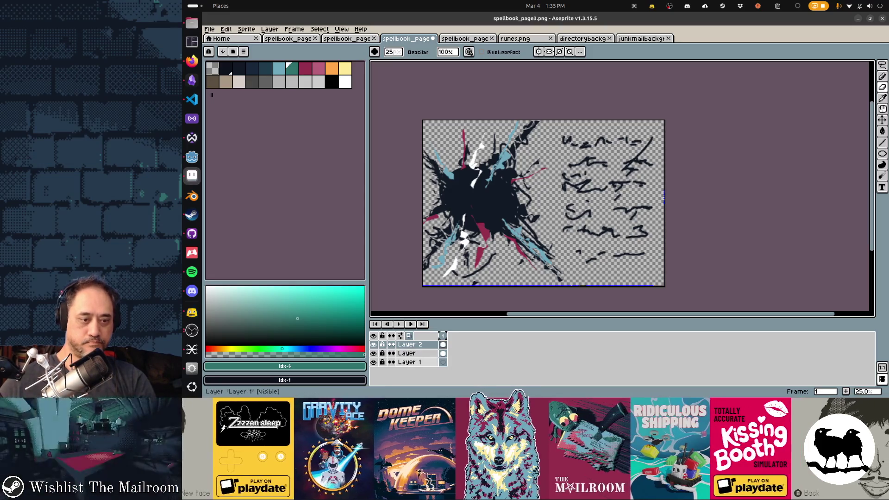
Save the page image and view the reimported page 3 in Godot
key(alt+Tab)
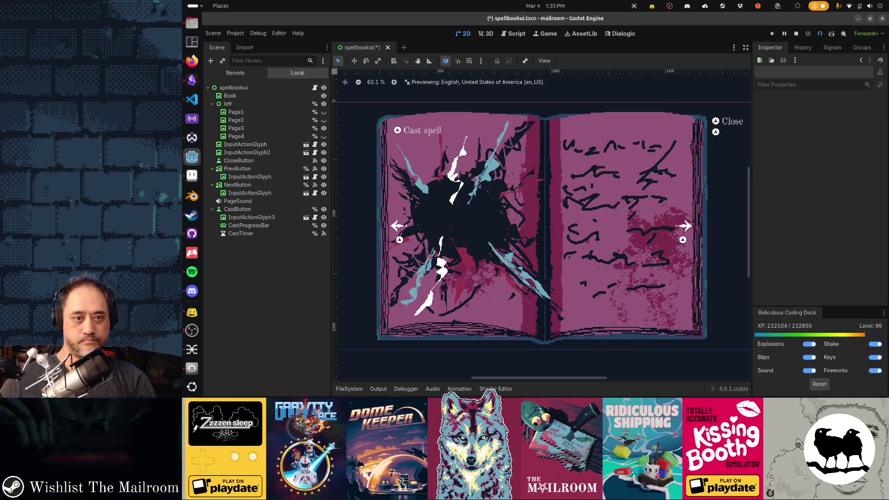
key(alt+Tab)
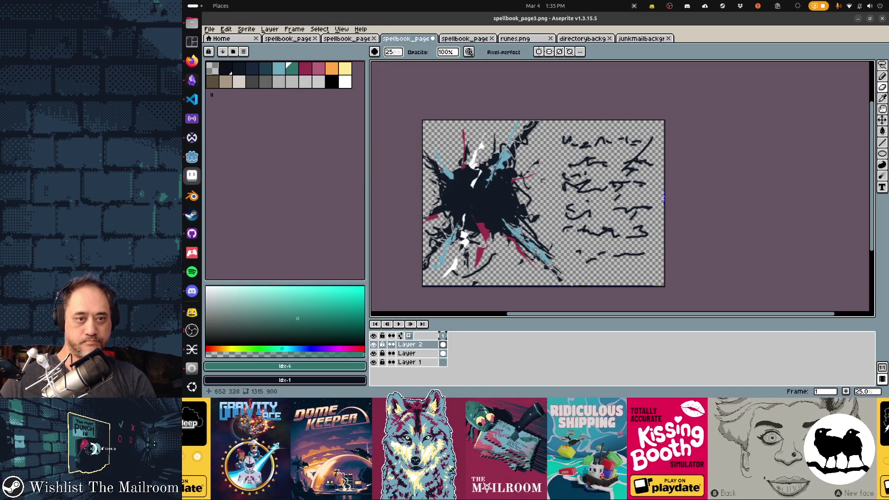
key(alt+Tab)
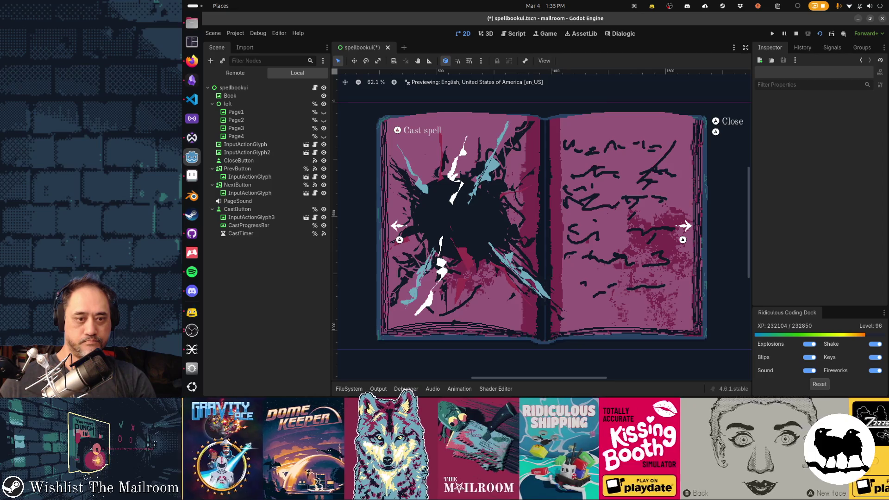
key(alt+Tab)
key(ctrl+s)
key(alt+Tab)
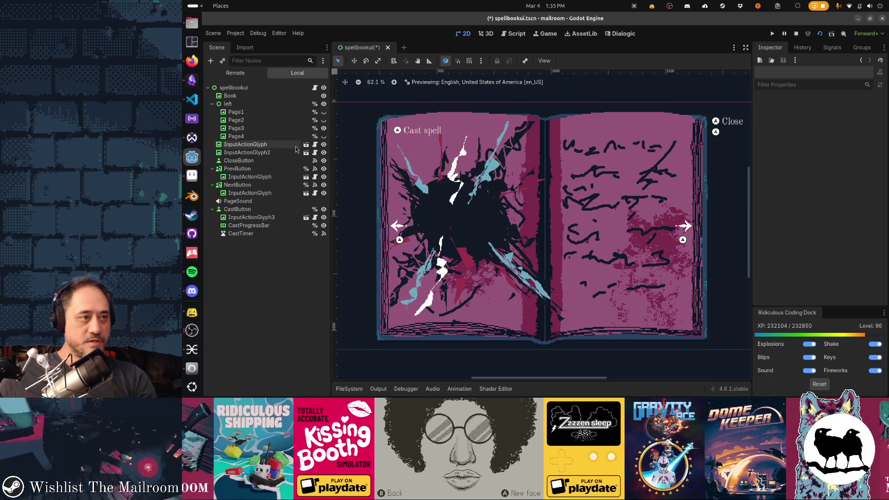
click(192, 61)
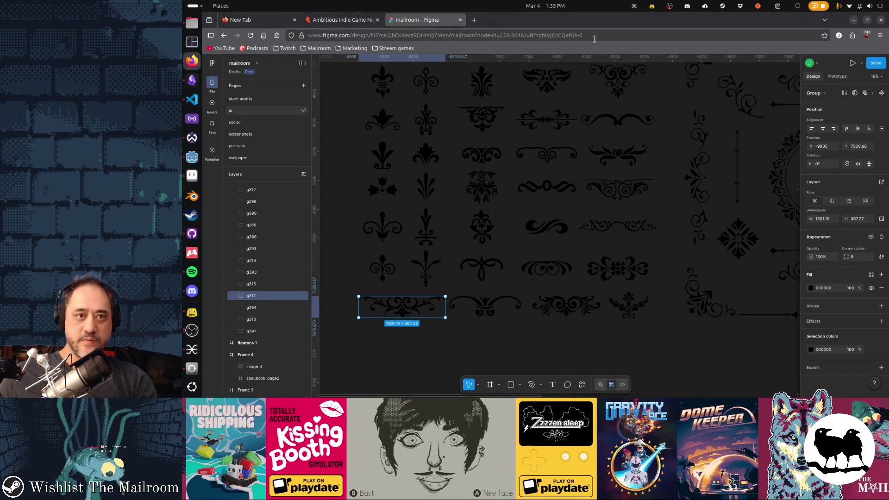
Search Google for 'black hole' and show the image results
click(597, 35)
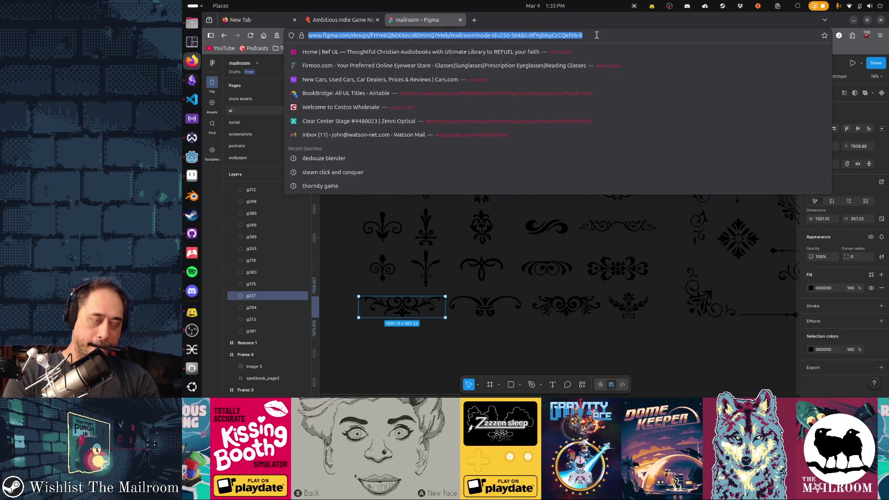
text(black hole)
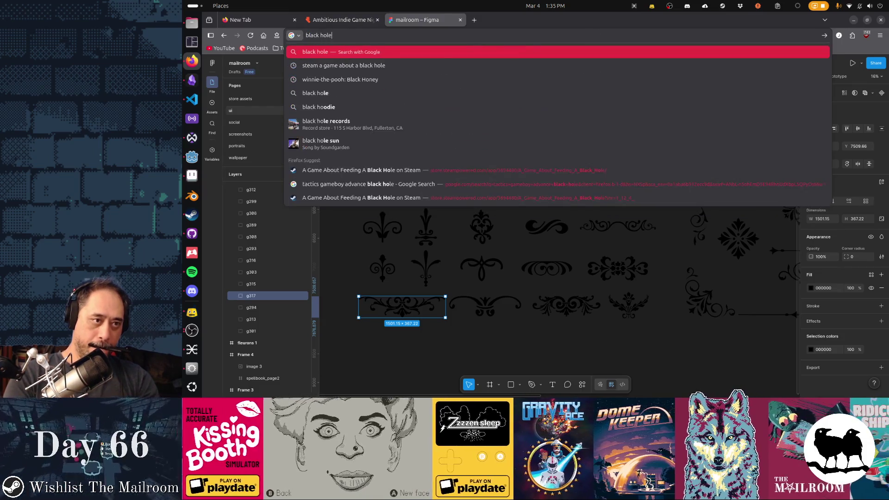
key(Return)
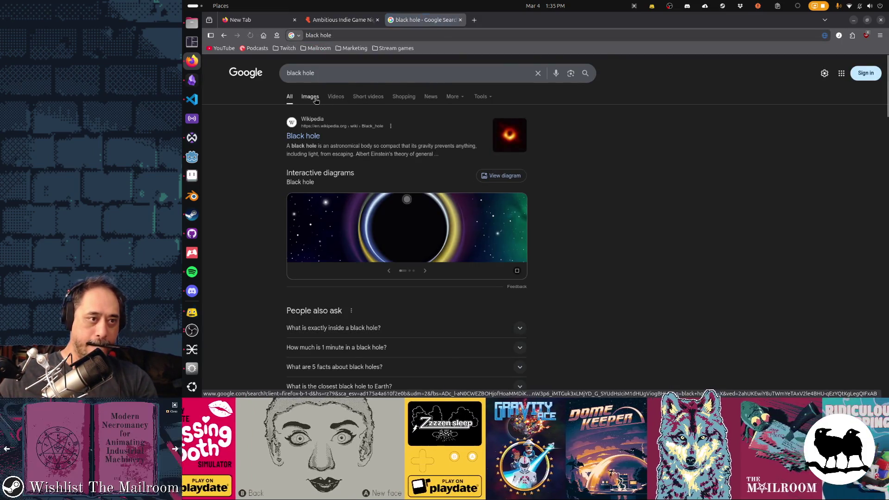
click(310, 93)
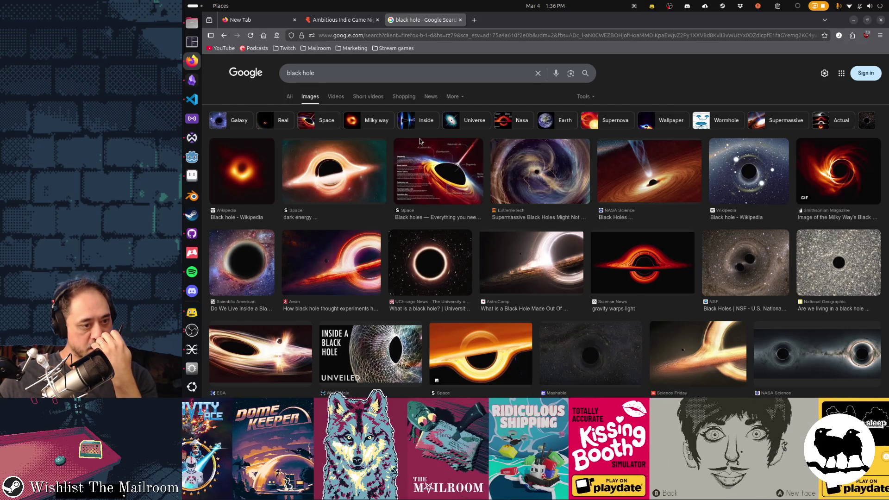
Skip to the next music track from the desktop calendar and media panel
click(545, 6)
click(545, 43)
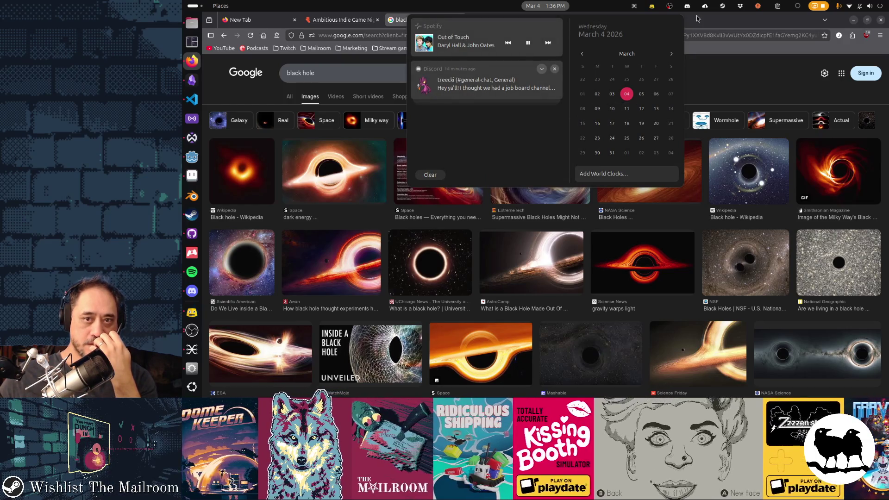
click(710, 22)
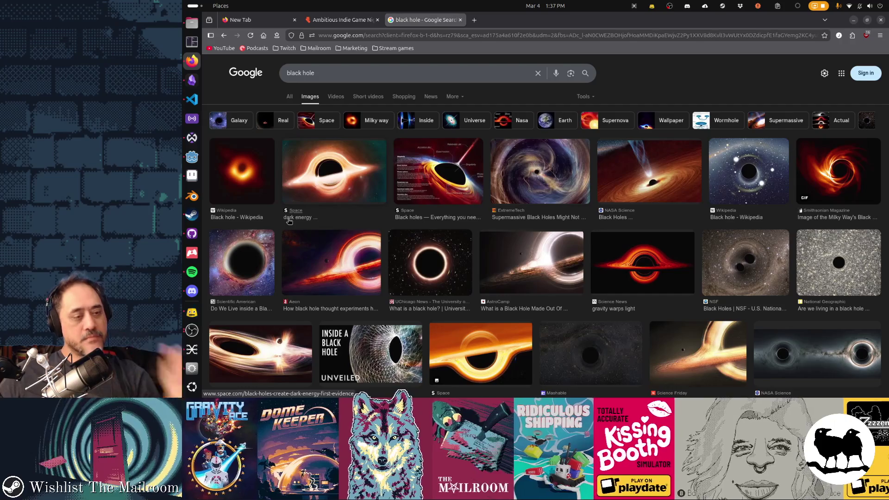
key(alt+Tab)
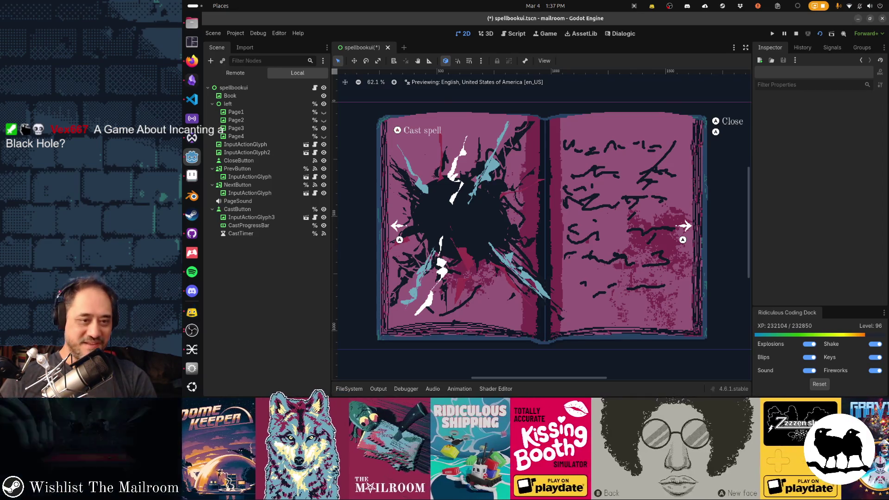
Return to spellbook_page3 in Aseprite and shrink the eraser brush to 2 px
key(alt+Tab)
key(alt+Tab)
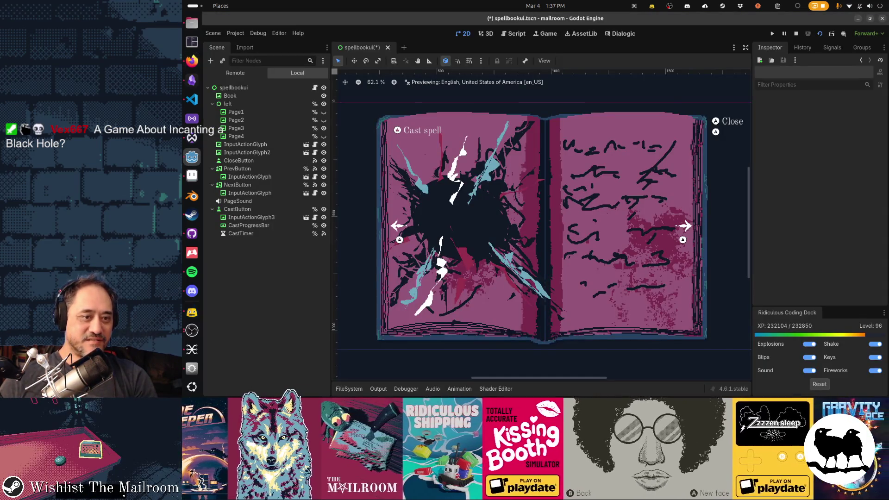
key(e)
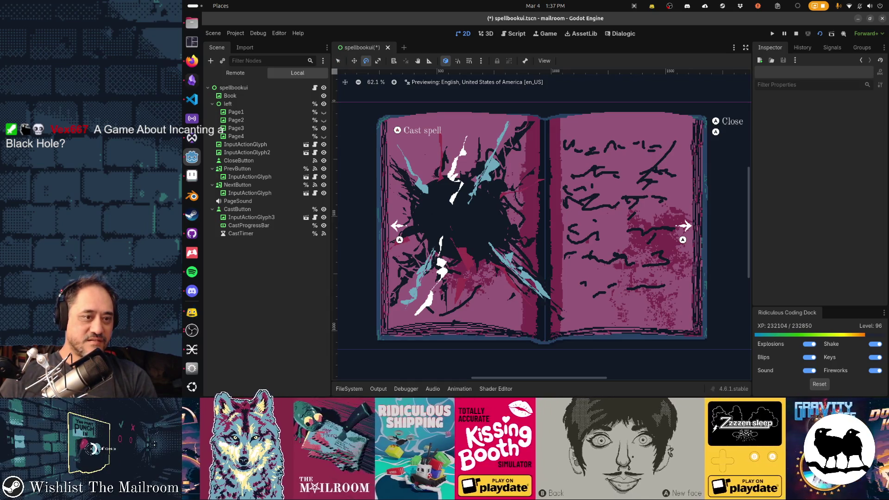
key(alt+Tab)
key(alt+Tab)
key(alt+Tab)
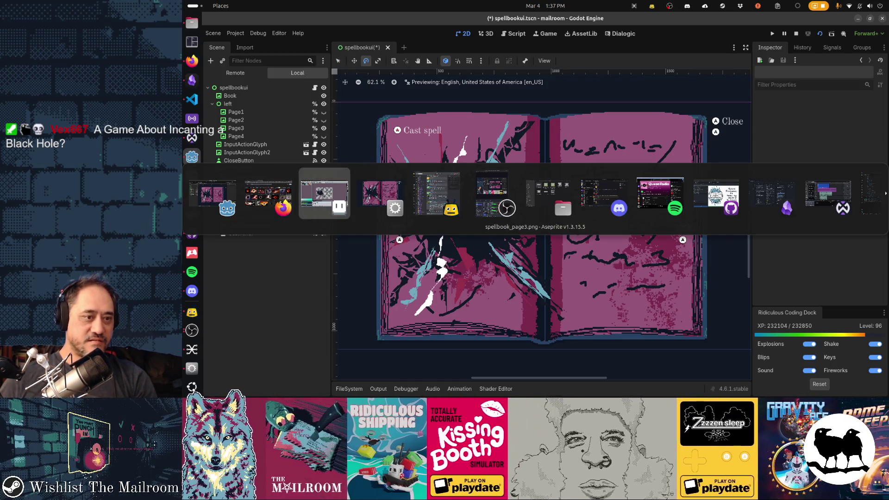
key(alt+shift+Tab)
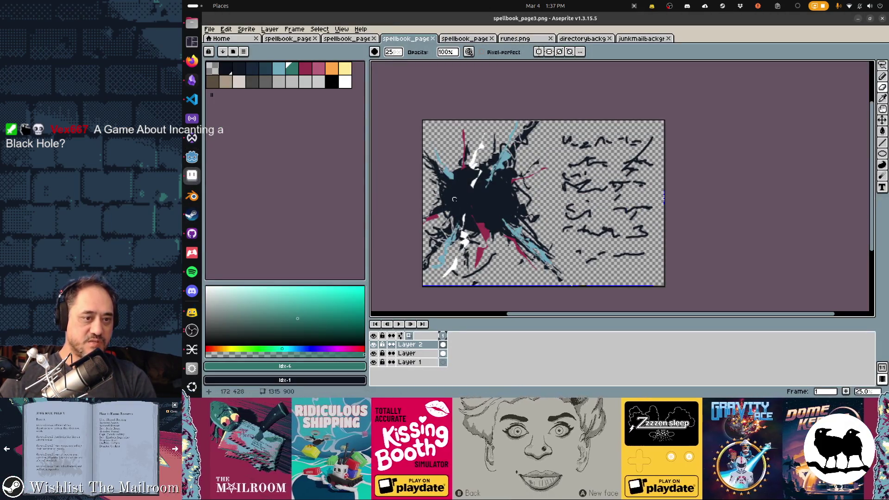
key(minus)
key(minus)
key(minus)
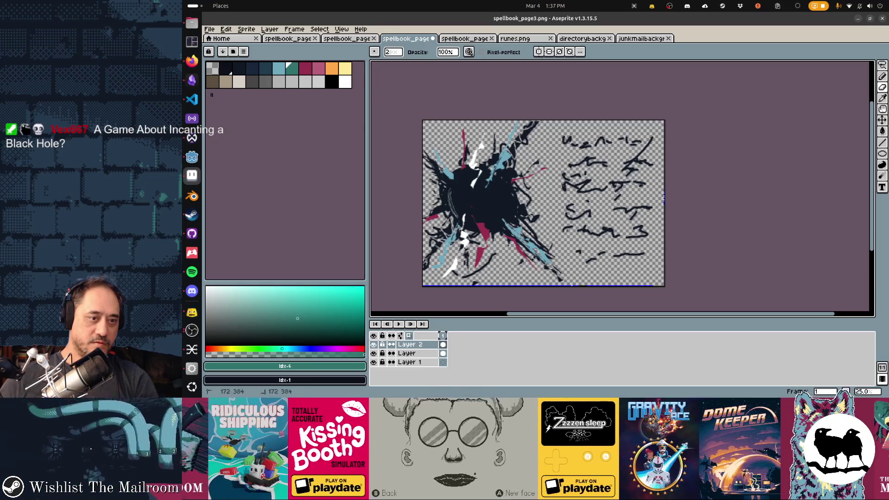
key(ctrl+z)
drag(456, 195, 451, 196)
Erase thin diagonal hatch lines across the lower-left of the black blob
key(e)
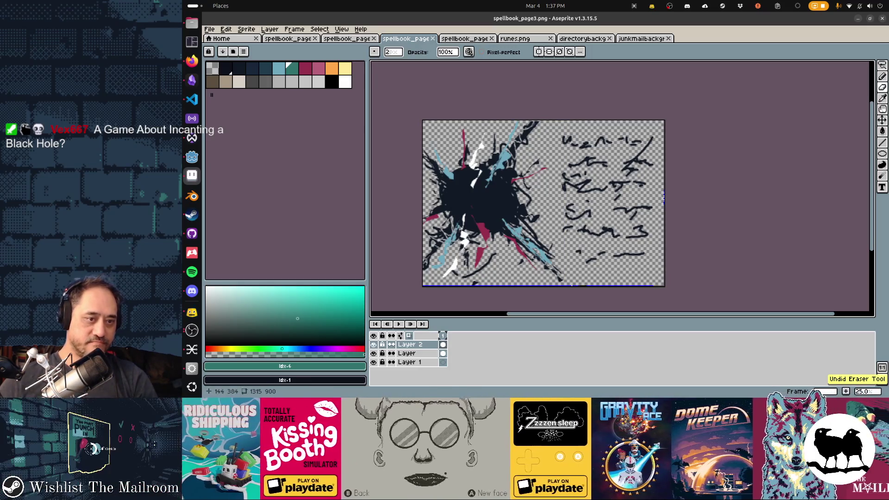
drag(444, 182, 496, 227)
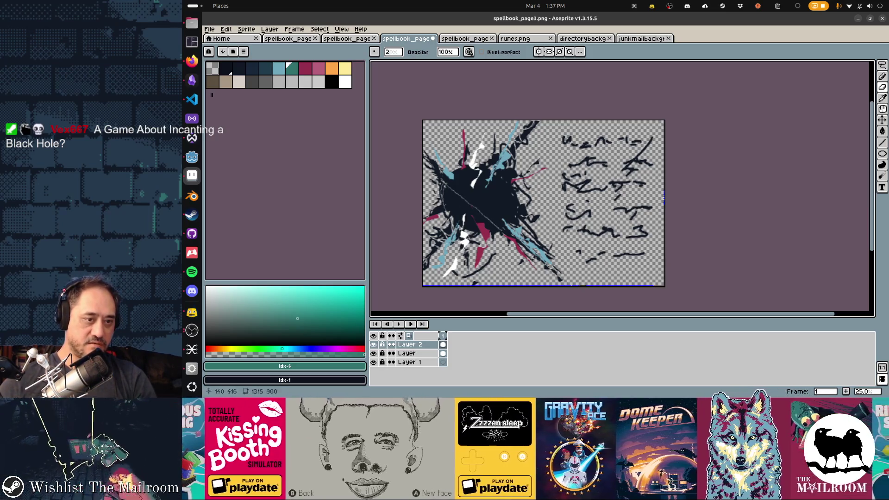
drag(455, 192, 469, 230)
mouse_move(469, 207)
mouse_down()
mouse_move(472, 232)
mouse_move(483, 232)
mouse_up()
drag(483, 216, 489, 232)
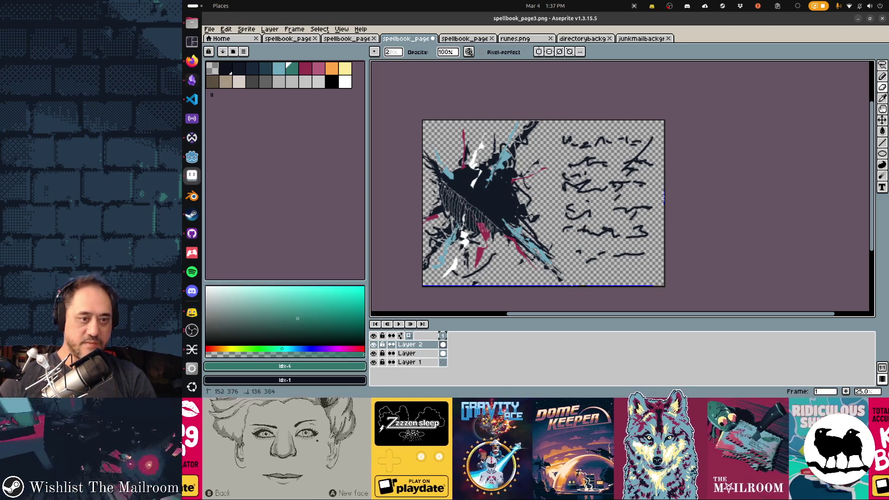
mouse_move(442, 190)
mouse_down()
mouse_move(463, 227)
mouse_move(499, 232)
mouse_up()
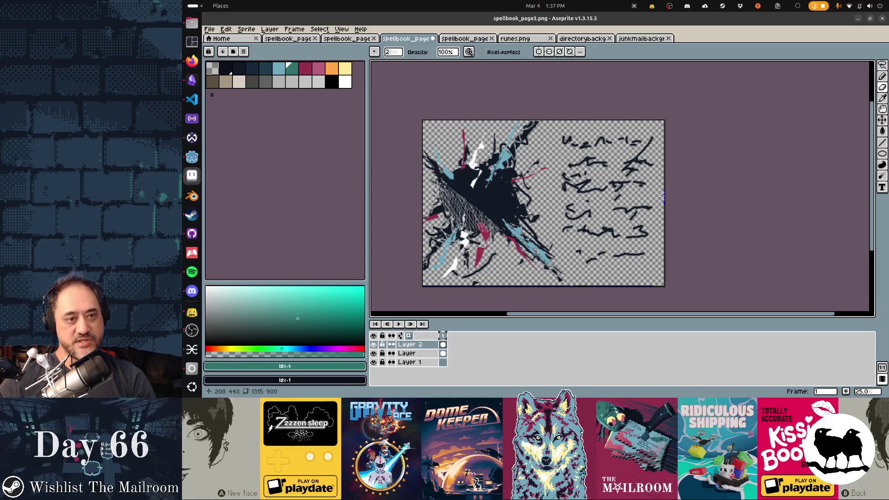
alt+click(427, 157)
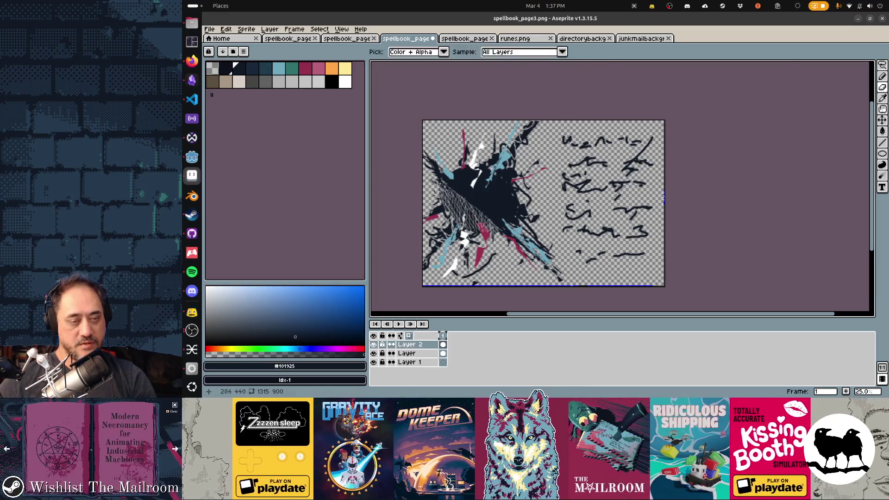
Draw a white diagonal sliver across the splash with the Contour tool and fill around it white
key(alt+Tab)
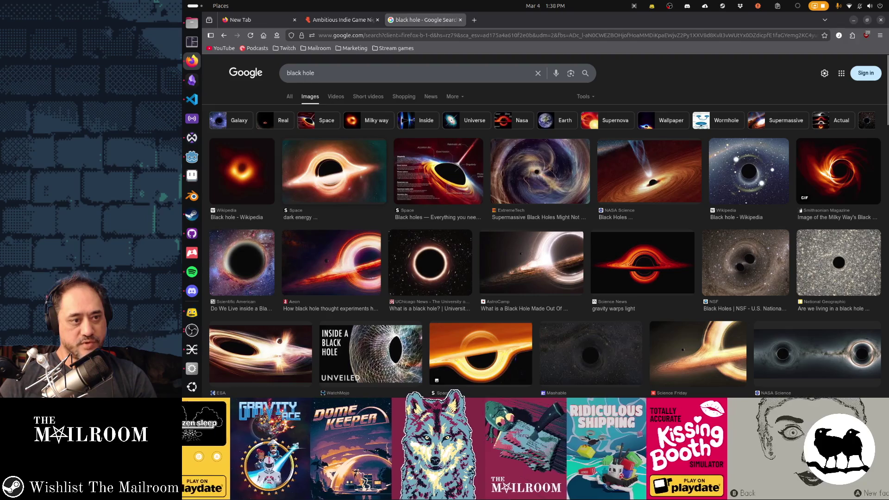
key(alt+Tab)
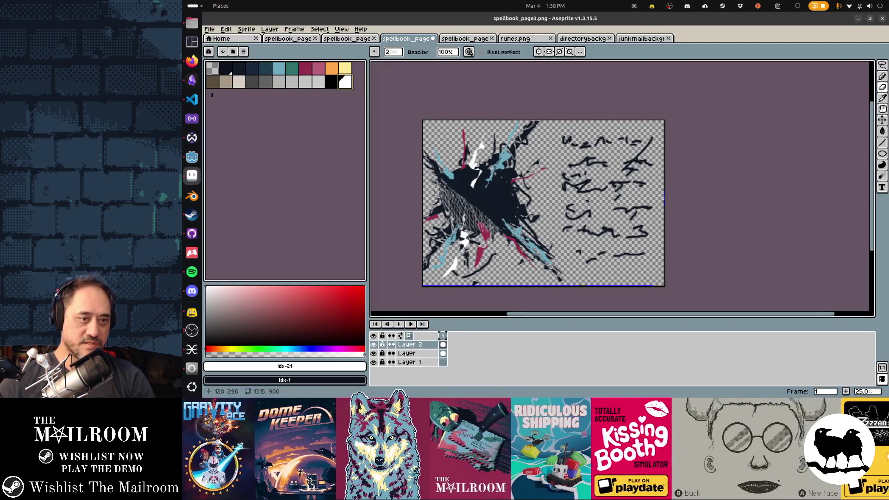
key(d)
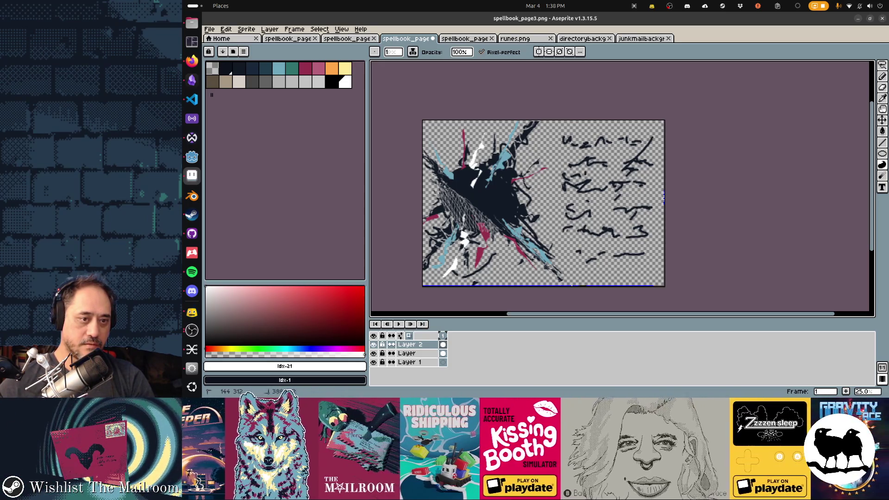
drag(439, 156, 433, 154)
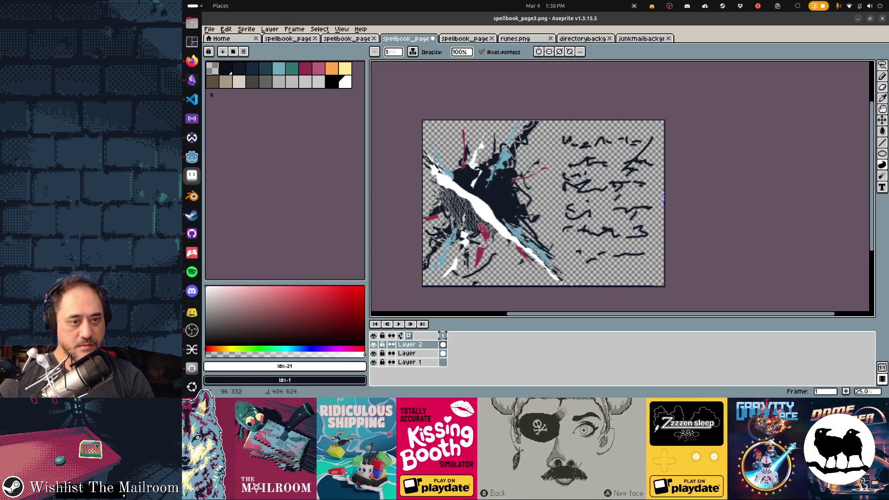
click(463, 204)
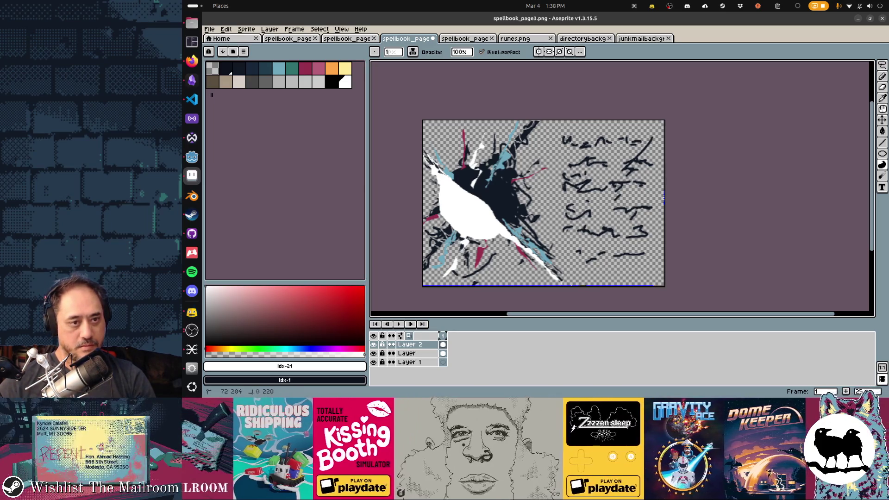
key(alt+Tab)
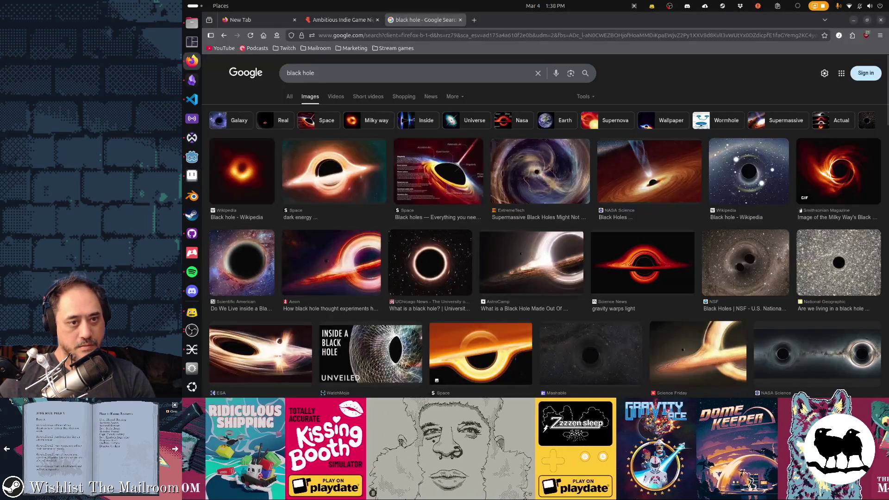
Draw seven dark navy curved strokes across the white shape inside the splash
key(alt+Tab)
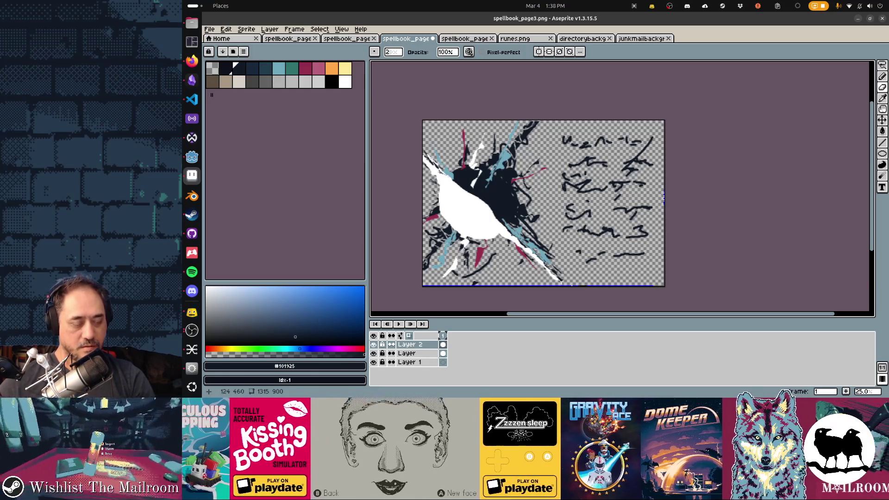
key(d)
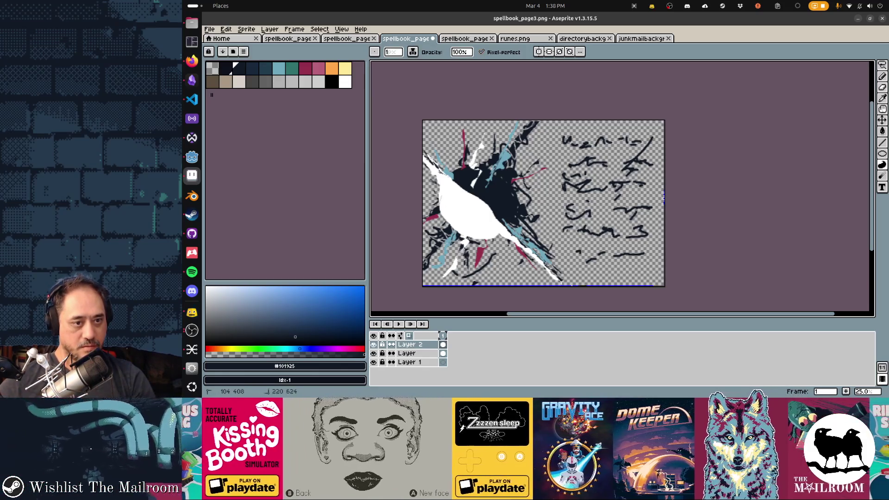
mouse_move(446, 208)
mouse_down()
mouse_move(491, 237)
mouse_move(491, 227)
mouse_move(477, 230)
mouse_move(481, 220)
mouse_up()
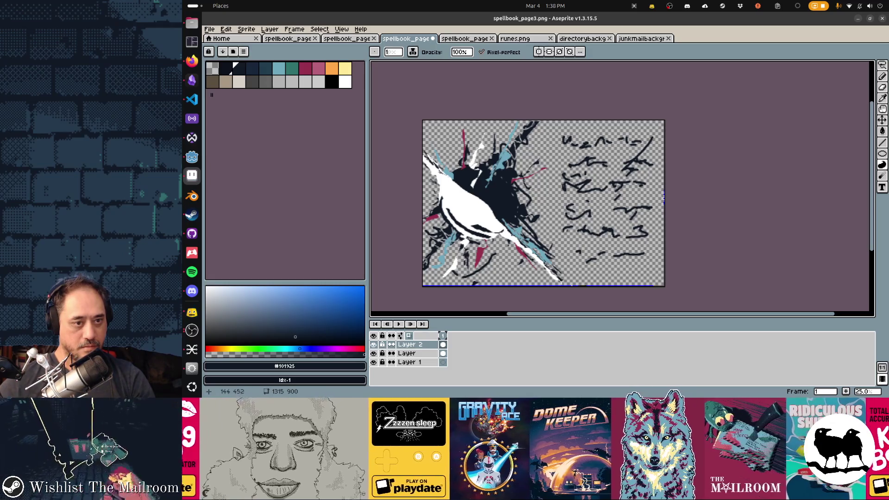
drag(442, 197, 455, 226)
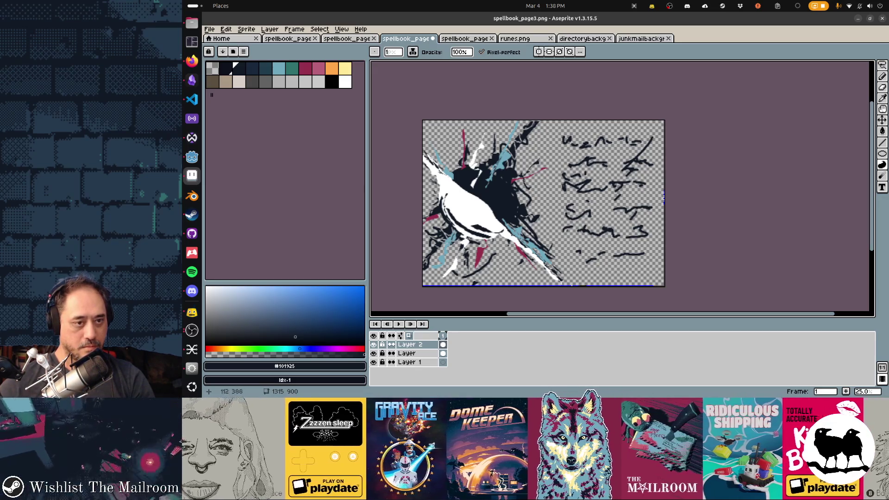
drag(442, 194, 441, 193)
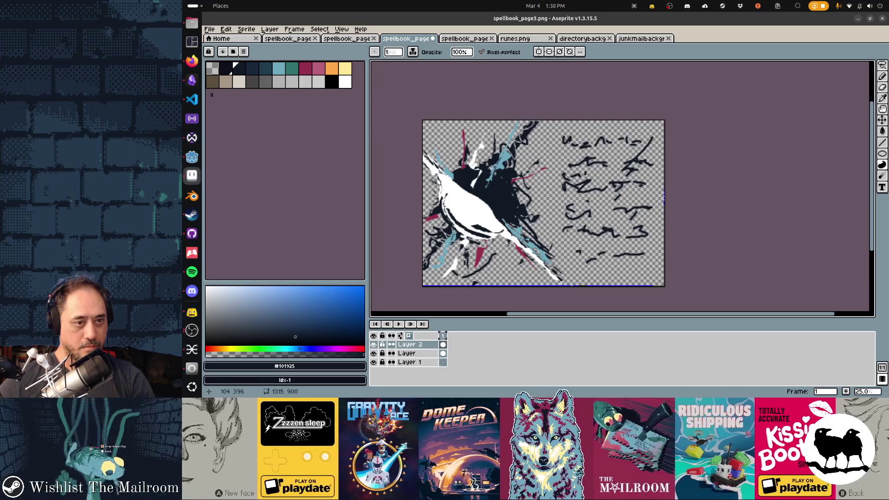
drag(493, 231, 491, 245)
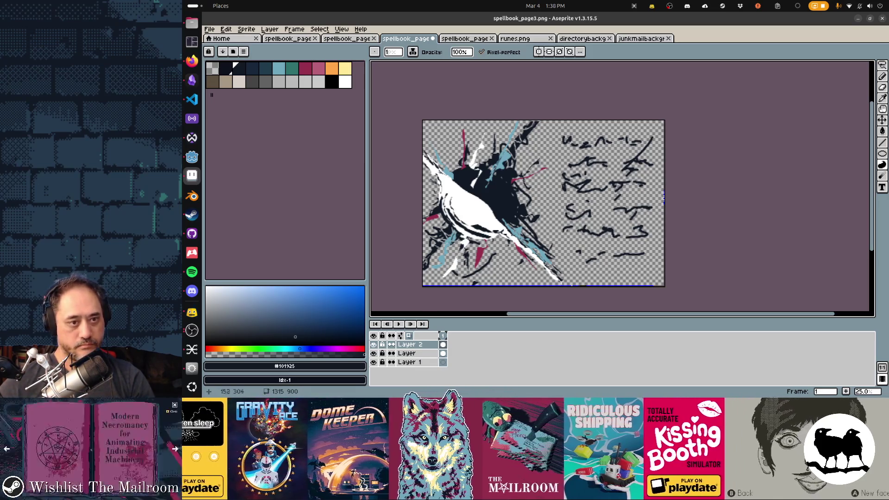
mouse_move(454, 191)
mouse_down()
mouse_move(491, 218)
mouse_move(483, 203)
mouse_up()
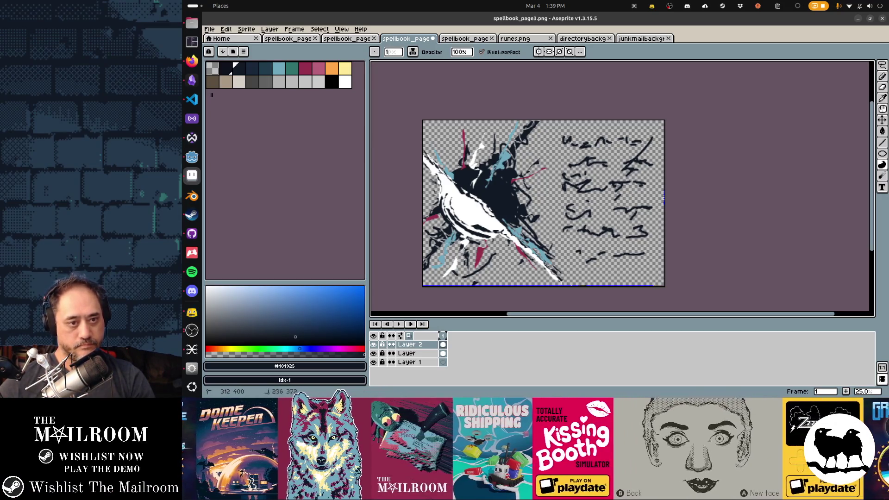
drag(434, 166, 459, 194)
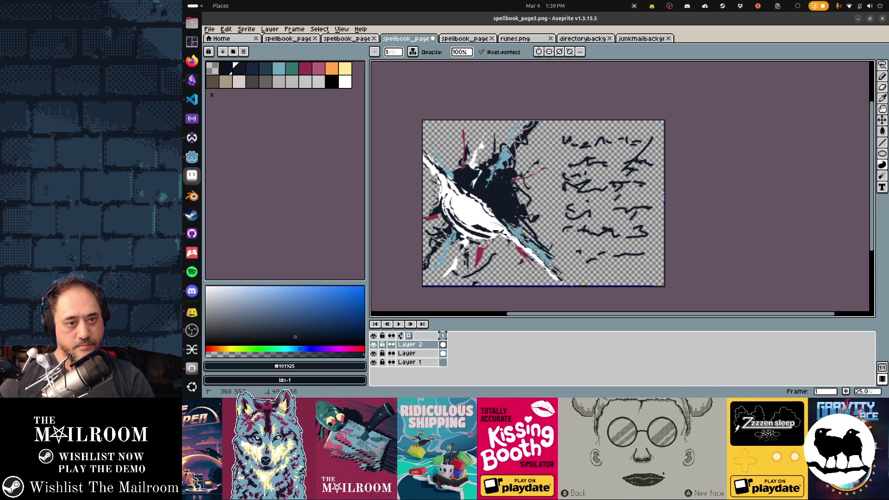
drag(490, 222, 514, 237)
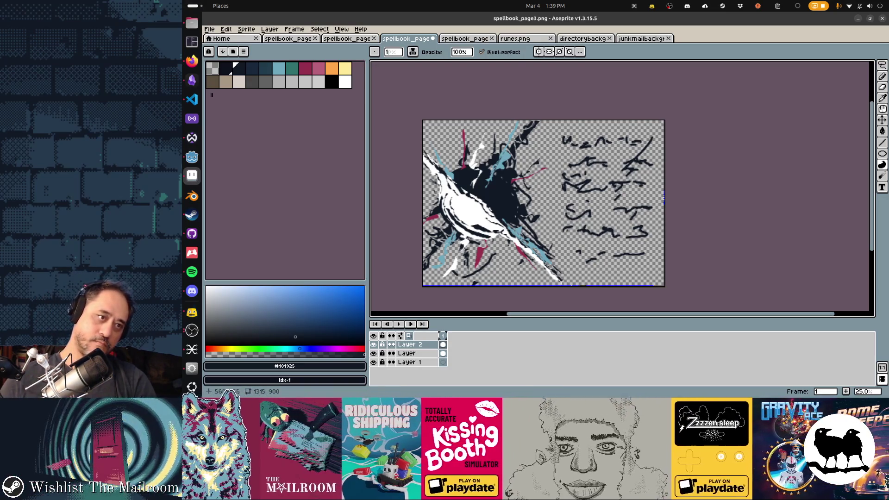
click(278, 69)
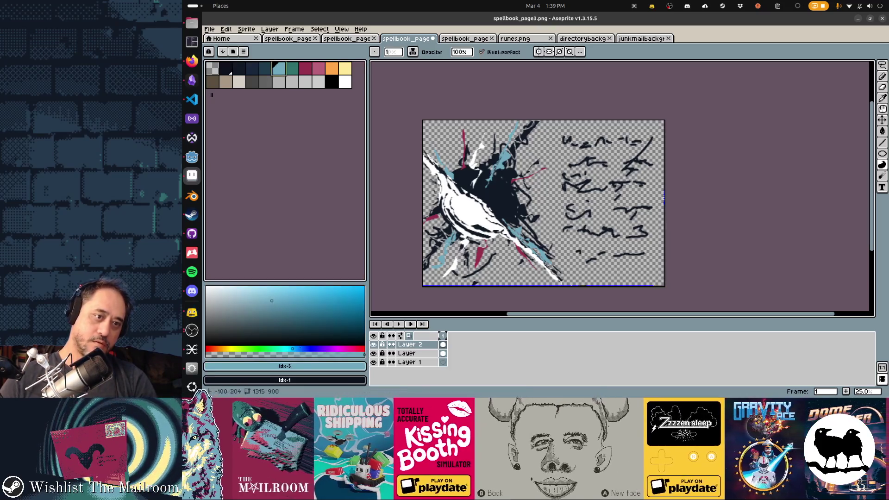
Flood-fill the white area of the splash with light blue
key(d)
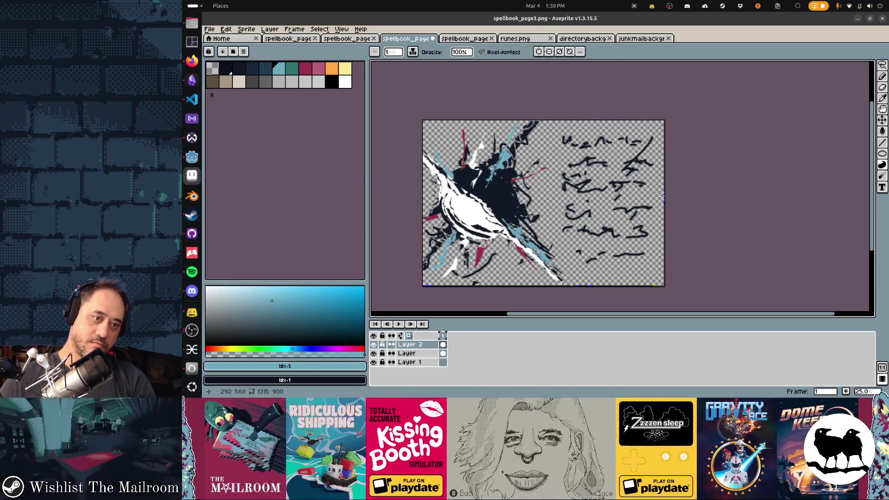
key(g)
click(458, 204)
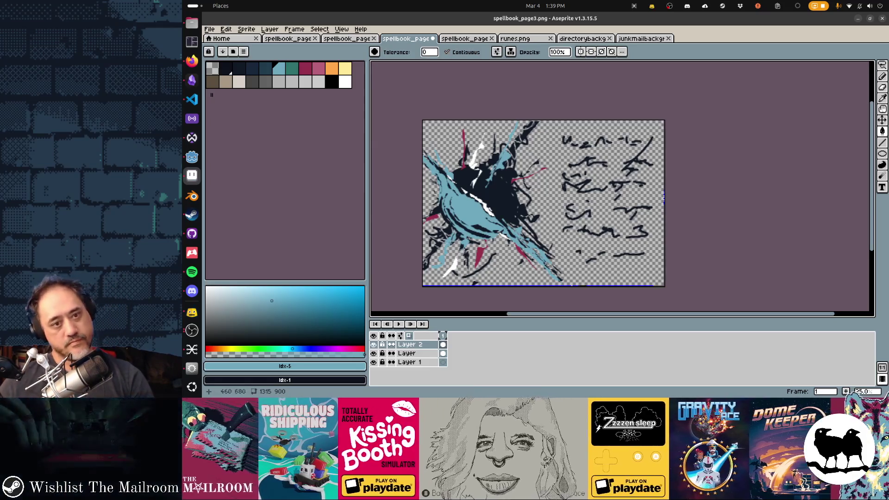
key(alt+Tab)
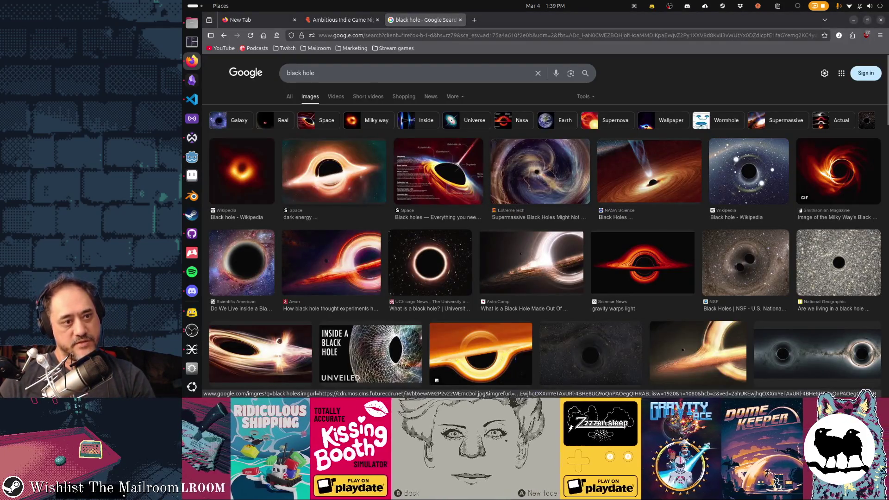
key(alt+Tab)
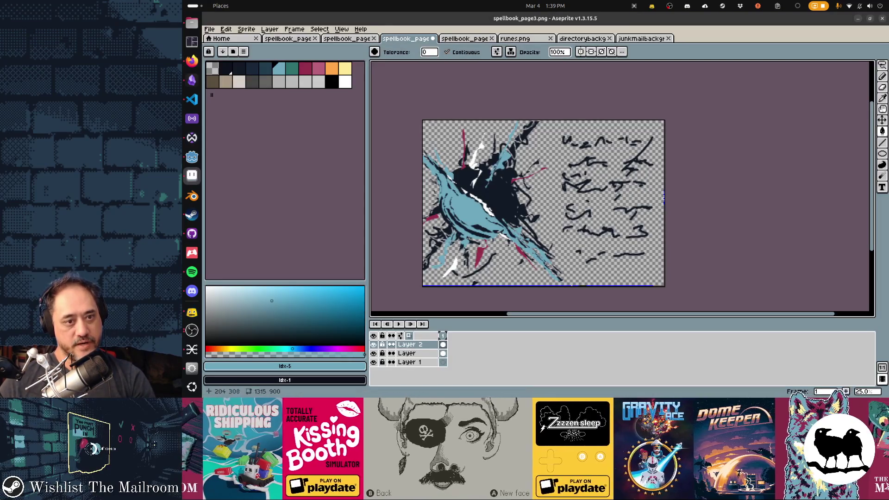
key(d)
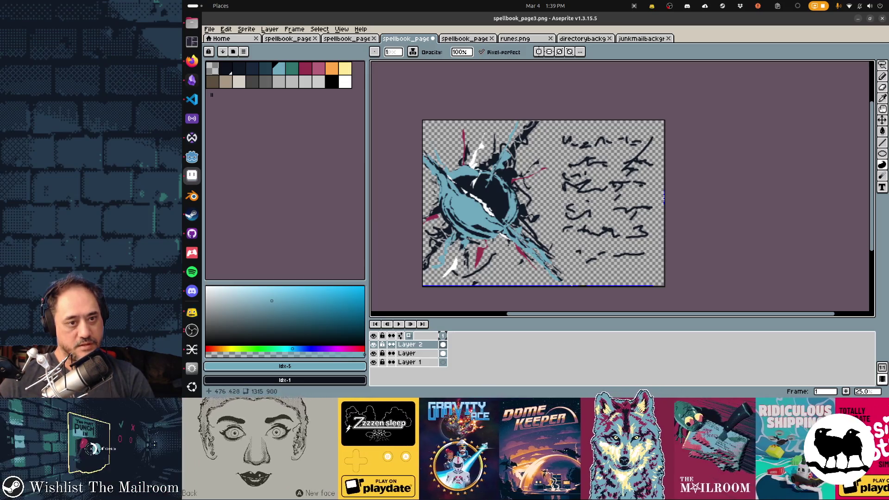
Undo the last two Contour strokes and choose dark navy as the drawing colour
key(ctrl+z)
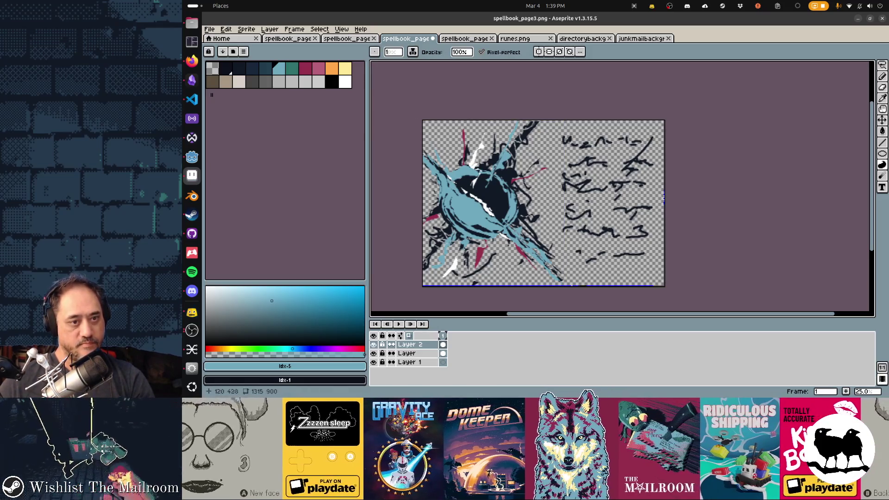
alt+click(452, 173)
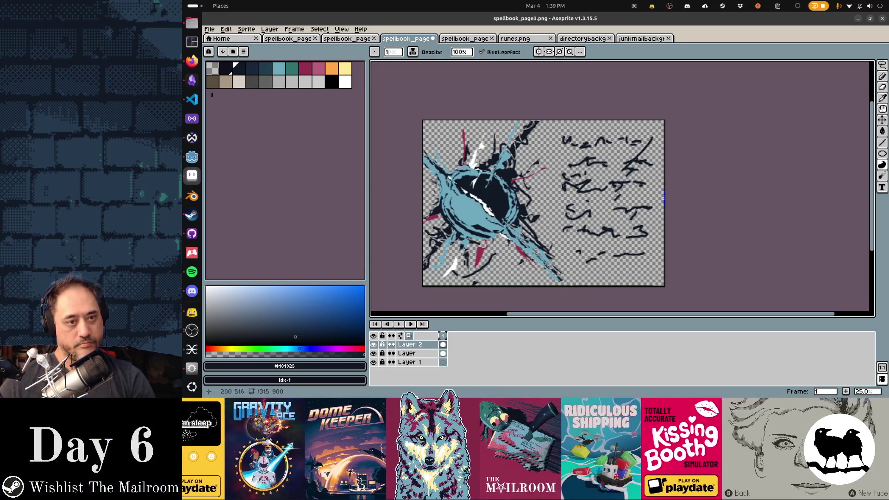
key(ctrl+z)
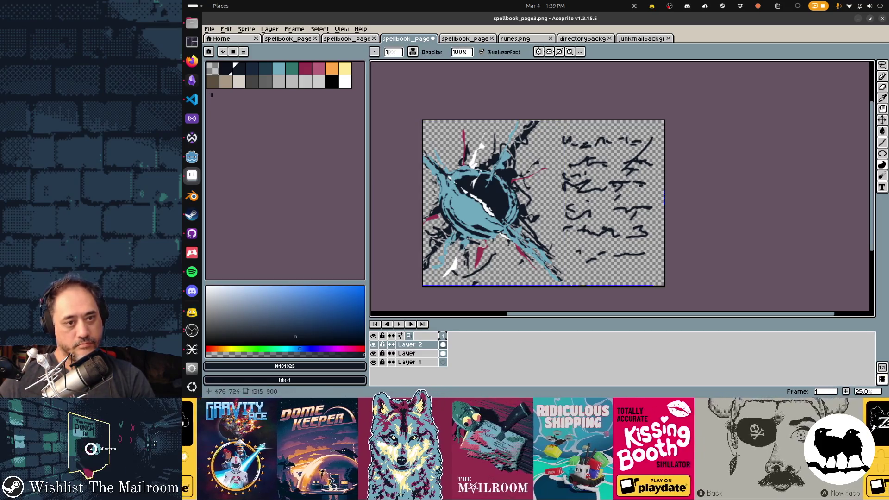
key(i)
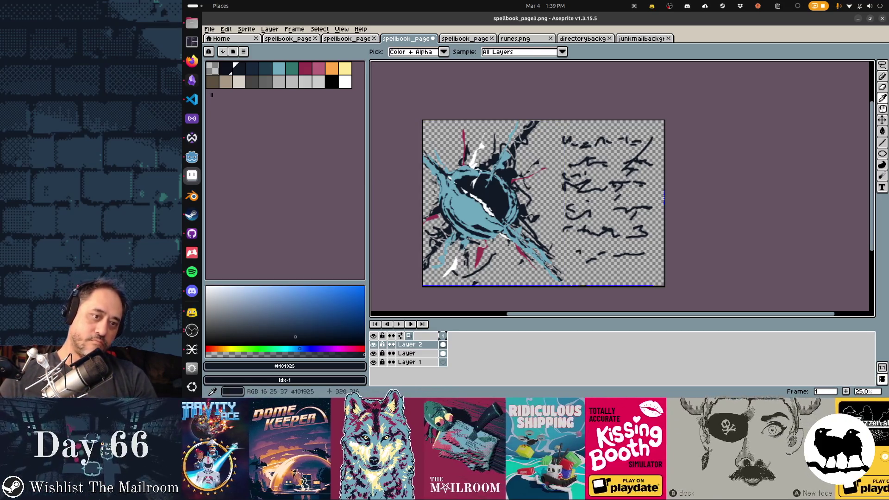
key(b)
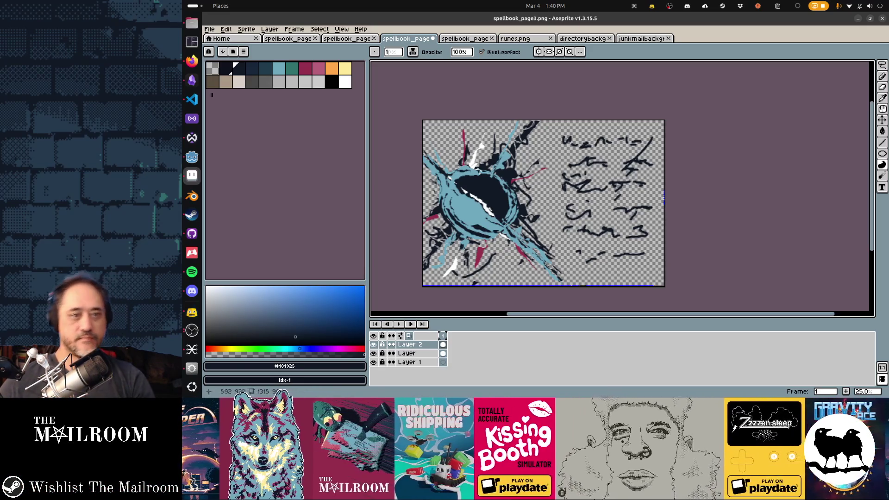
Compare with the black hole references and touch up the splash in navy, white and teal
key(alt+Tab)
key(alt+Tab)
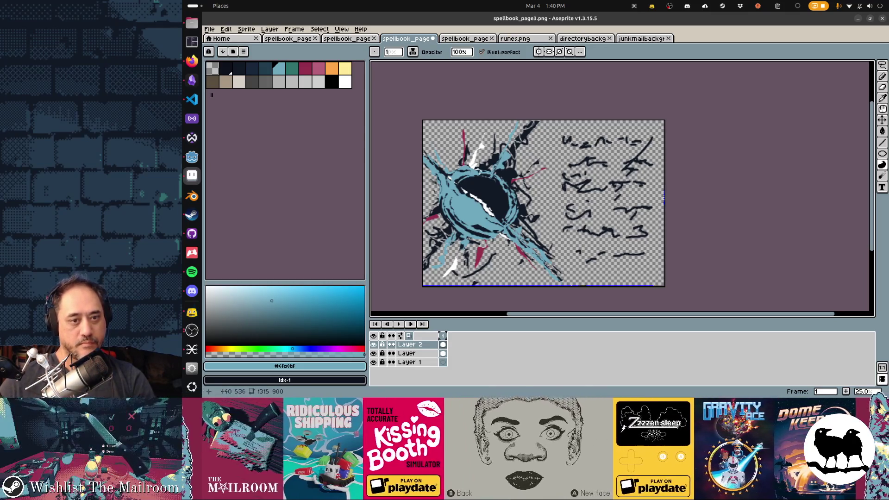
alt+click(460, 213)
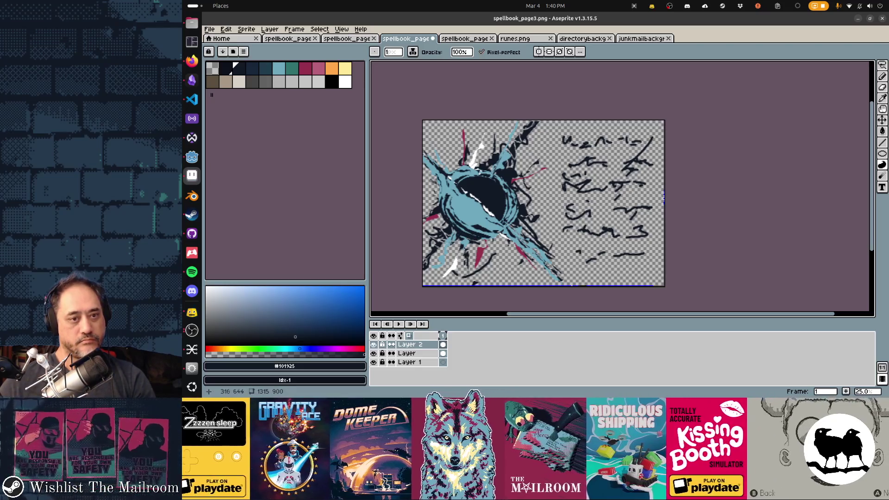
click(345, 81)
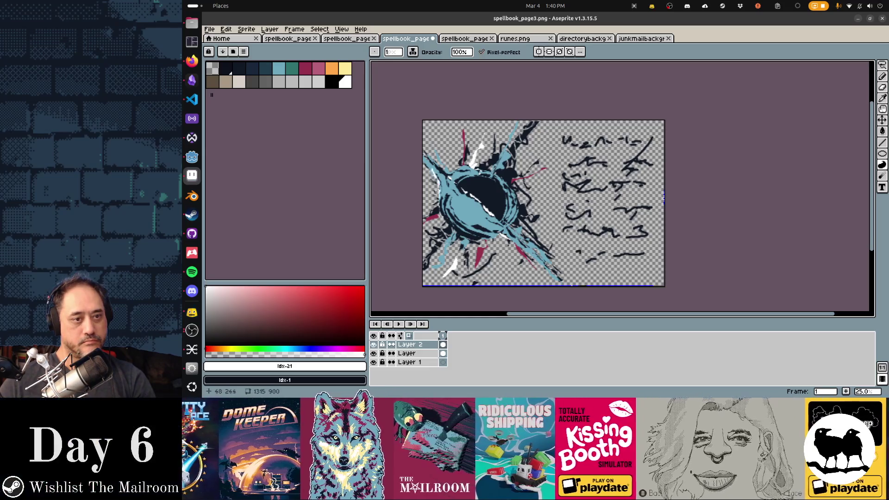
click(279, 68)
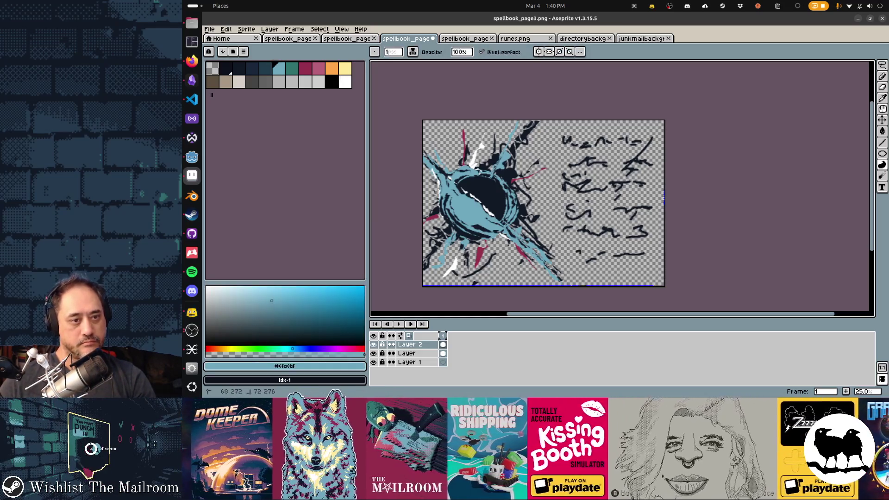
click(345, 82)
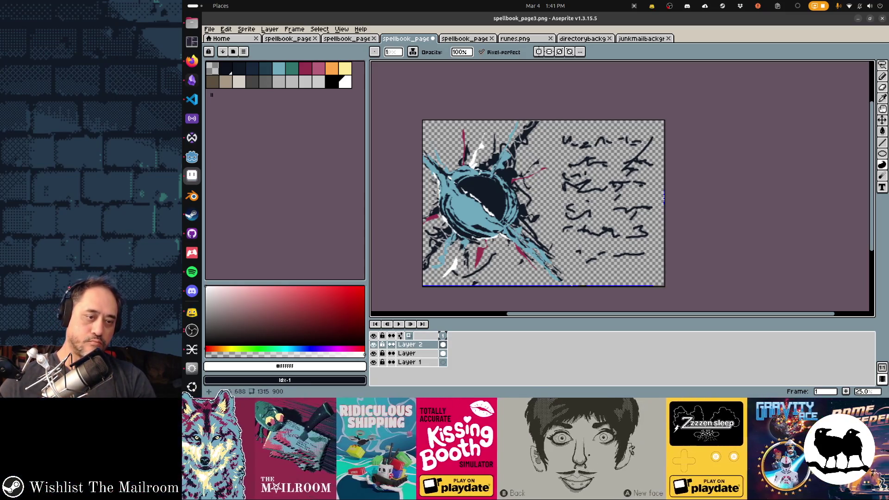
key(e)
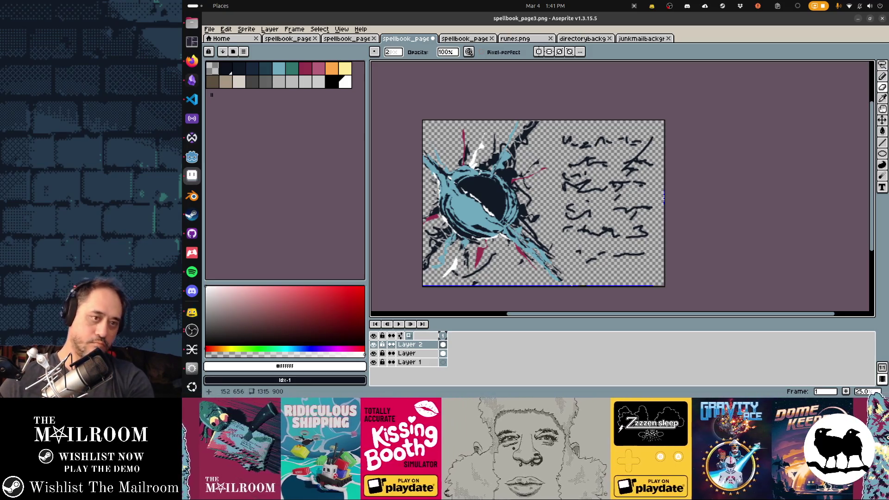
scroll(442, 237, up, 10)
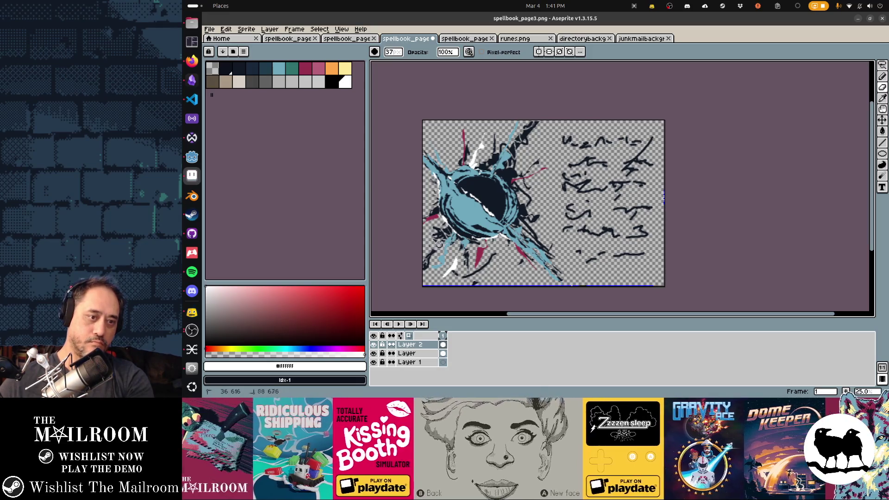
Erase the stray blue, white and dark marks at the splash's lower-left
mouse_move(457, 244)
mouse_down()
mouse_move(433, 264)
mouse_move(426, 257)
mouse_move(481, 277)
mouse_move(468, 257)
mouse_move(463, 278)
mouse_move(477, 278)
mouse_up()
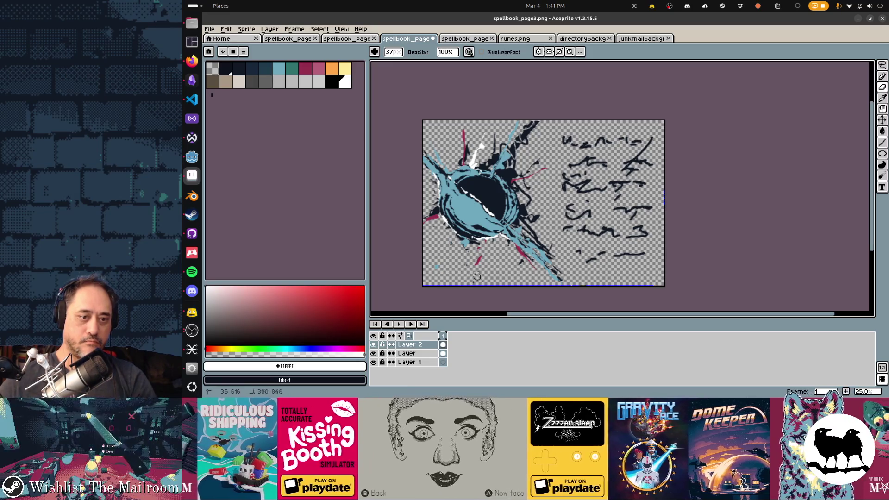
key(ctrl+z)
key(ctrl+z)
key(ctrl+z)
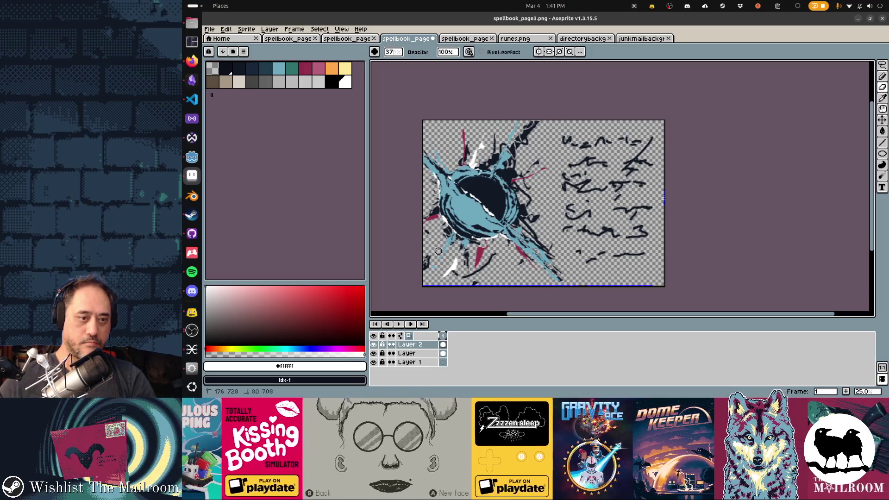
mouse_move(445, 278)
mouse_down()
mouse_move(456, 259)
mouse_move(486, 264)
mouse_up()
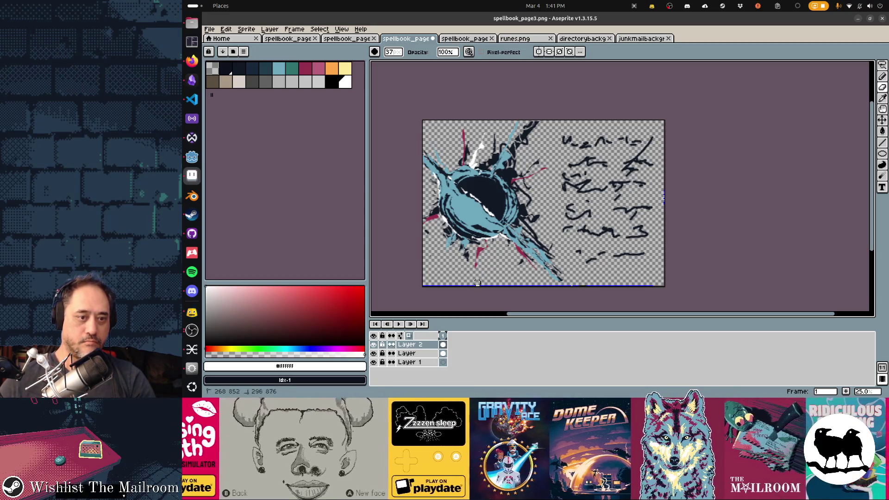
Move the splash on Layer 2 slightly down and to the right
key(v)
drag(490, 202, 495, 218)
key(b)
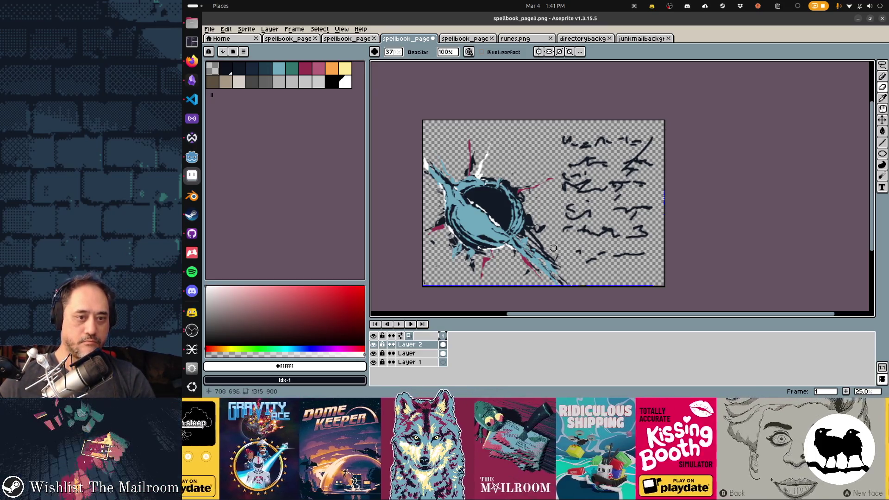
key(d)
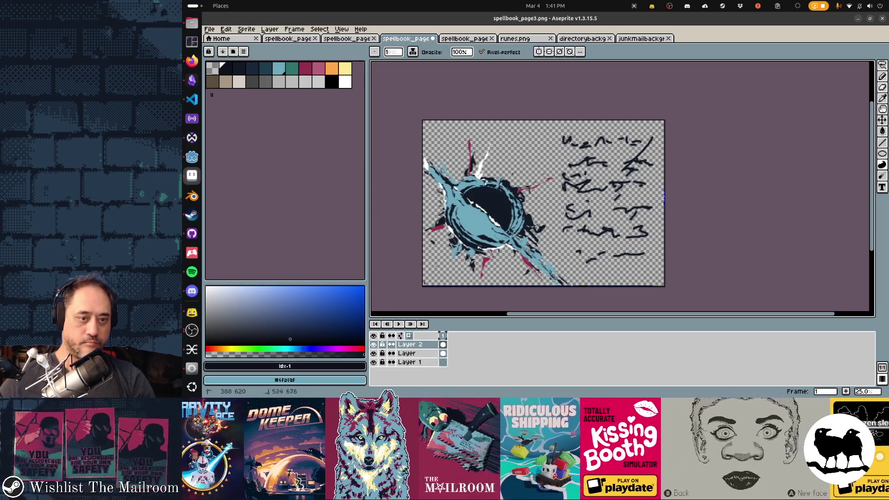
Pick the teal and dark navy swatches, compare against the black hole references, and save spellbook_page3.png for Godot
alt+click(466, 192)
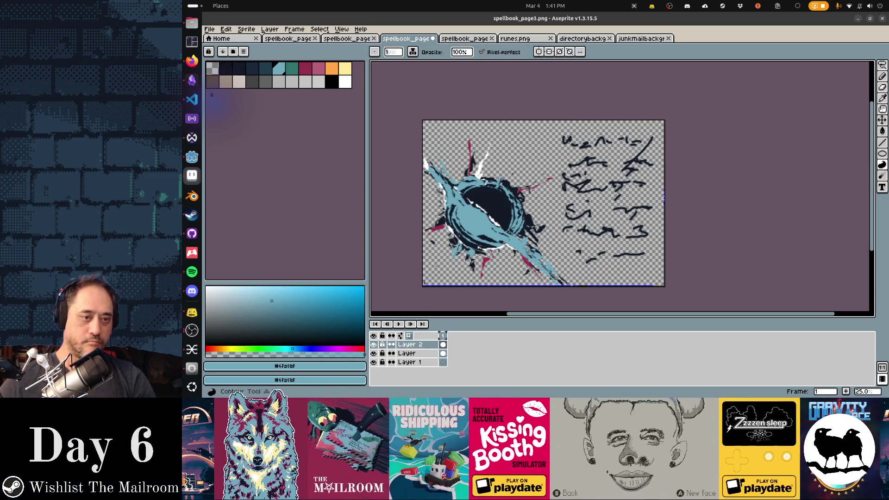
alt+click(451, 203)
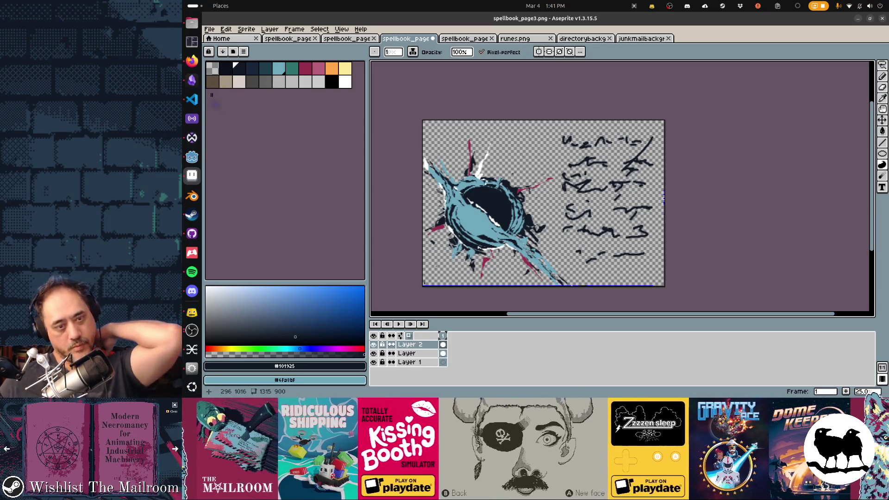
key(alt+Tab)
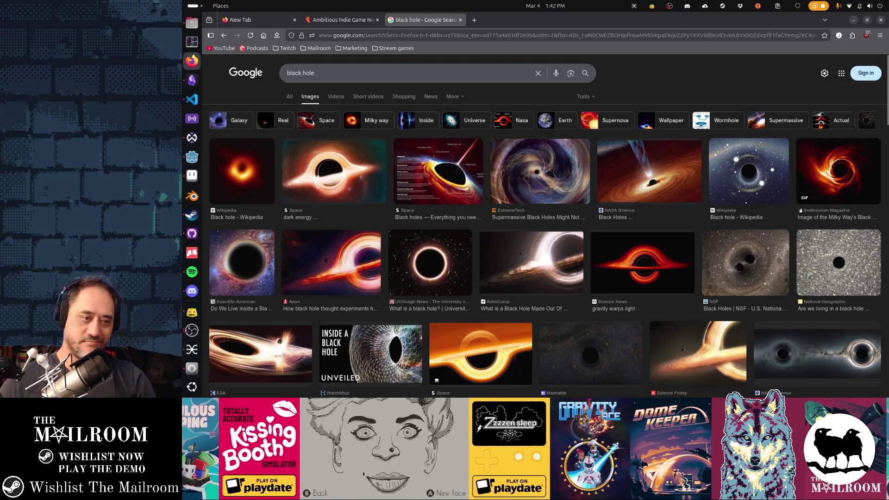
key(alt+Tab)
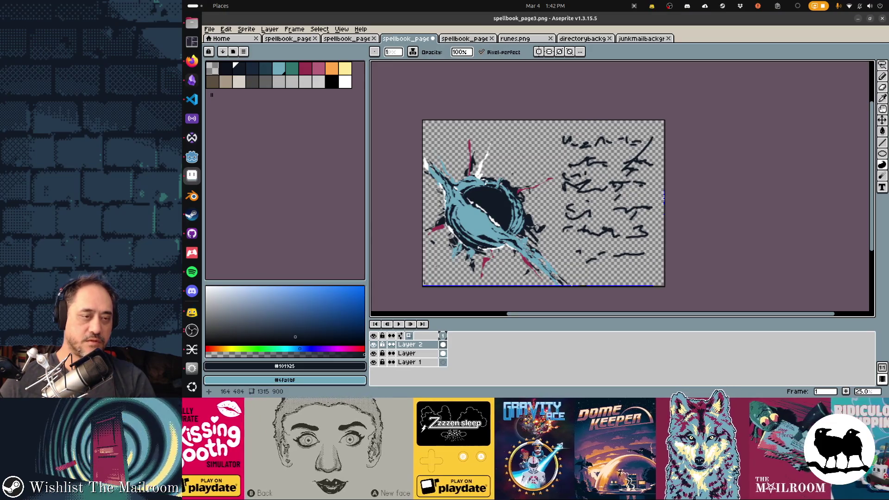
key(ctrl+s)
key(alt+Tab)
key(alt+Tab)
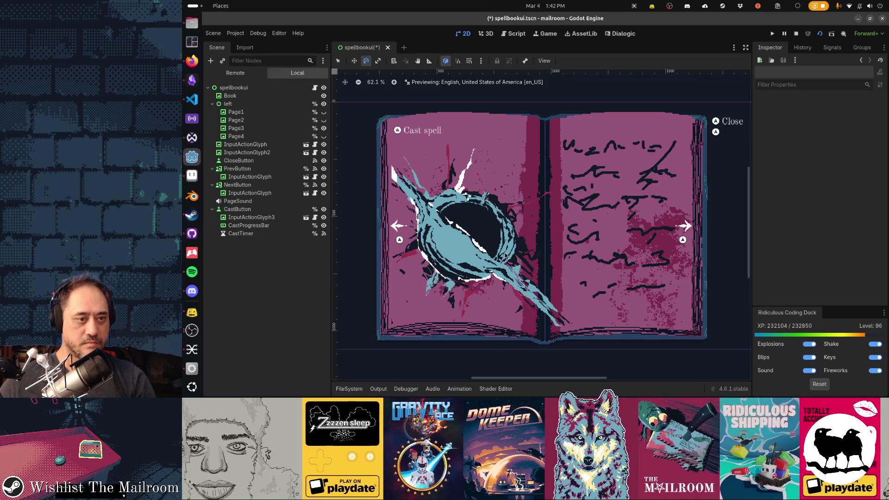
Erase the stray white mark at the splash's upper-left and save spellbook_page3.png to preview in Godot
key(alt+Tab)
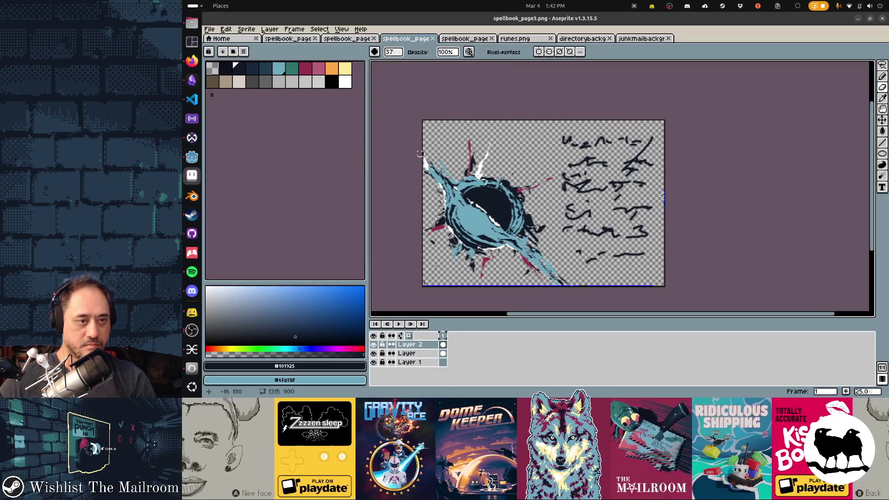
key(e)
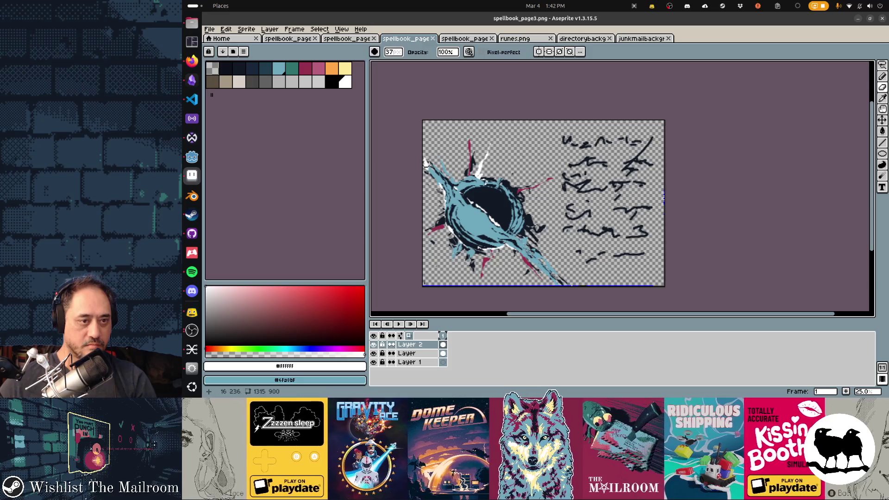
drag(426, 160, 420, 161)
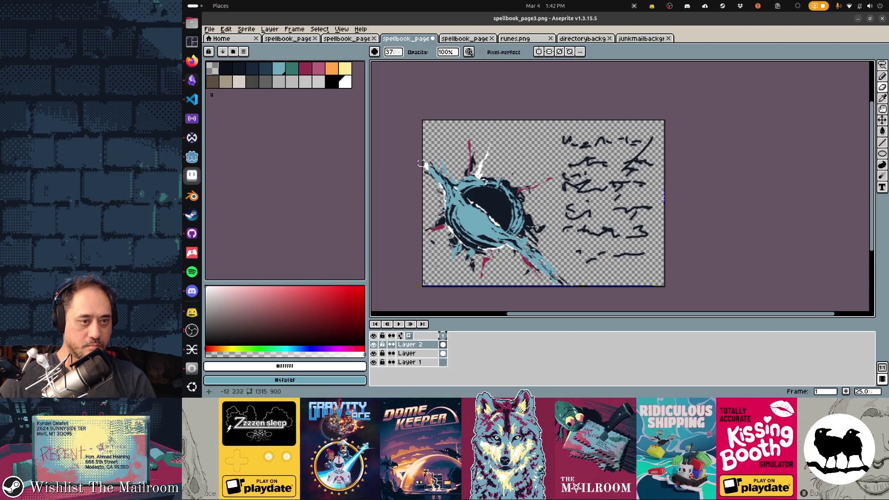
key(ctrl+s)
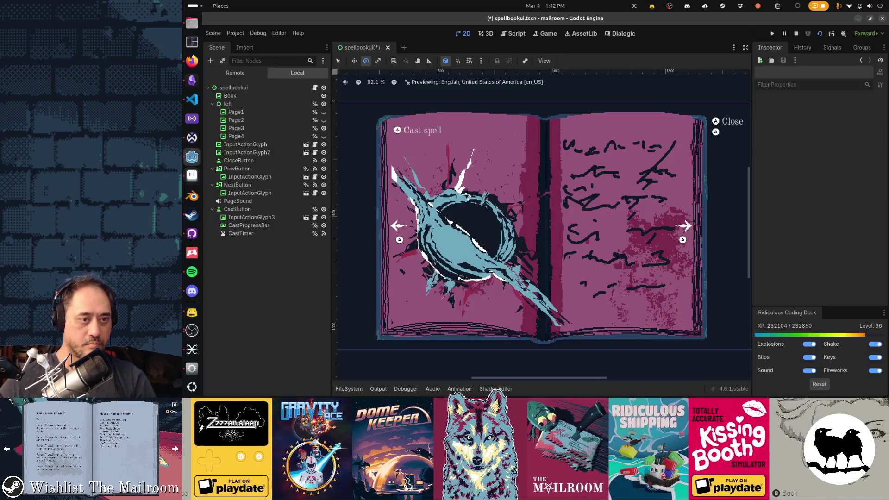
key(alt+Tab)
key(alt+Tab)
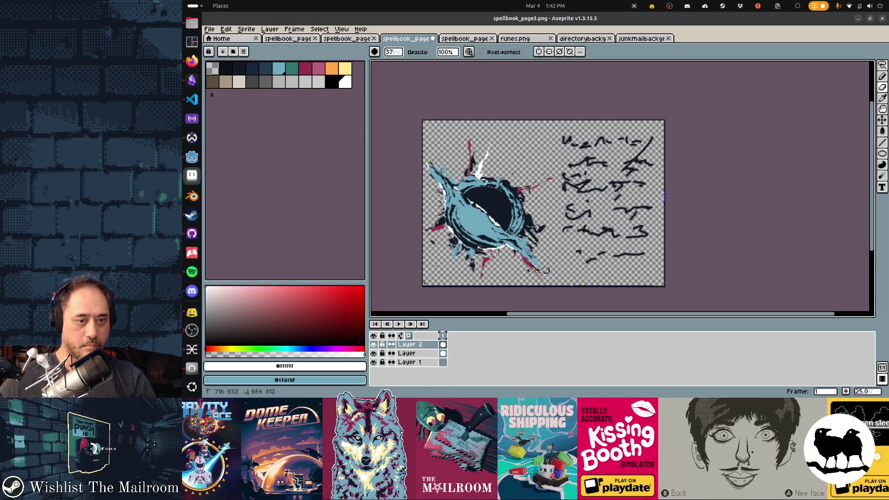
key(ctrl+s)
key(alt+Tab)
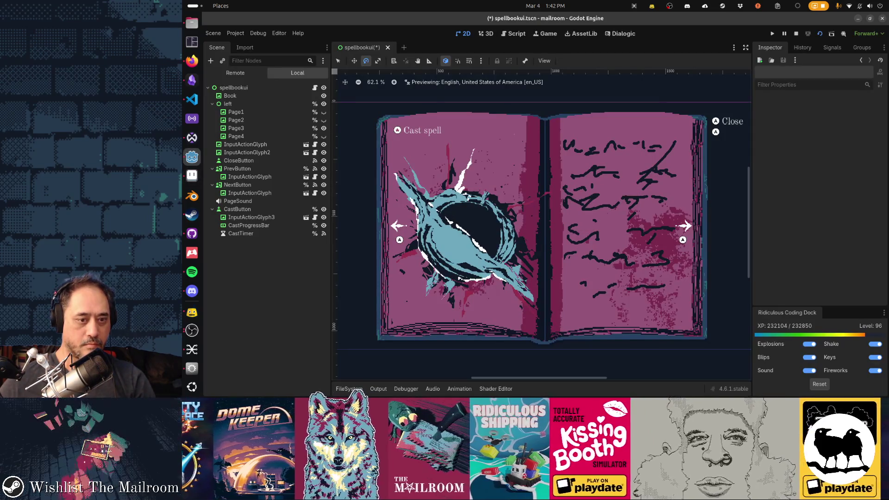
key(alt+Tab)
key(alt+Tab)
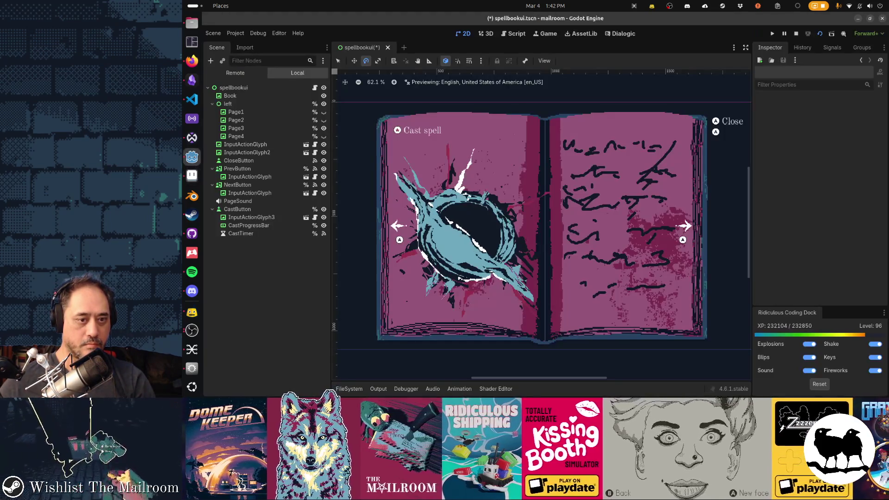
key(alt+Tab)
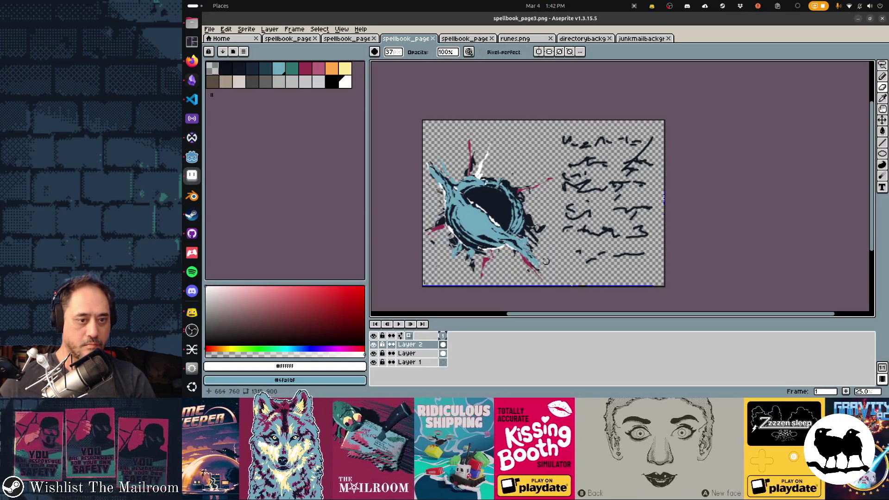
Erase the teal splash's stray lower tip and dark spike with a size-5 eraser, save, and check Godot
scroll(546, 268, up, 5)
scroll(571, 189, down, 2)
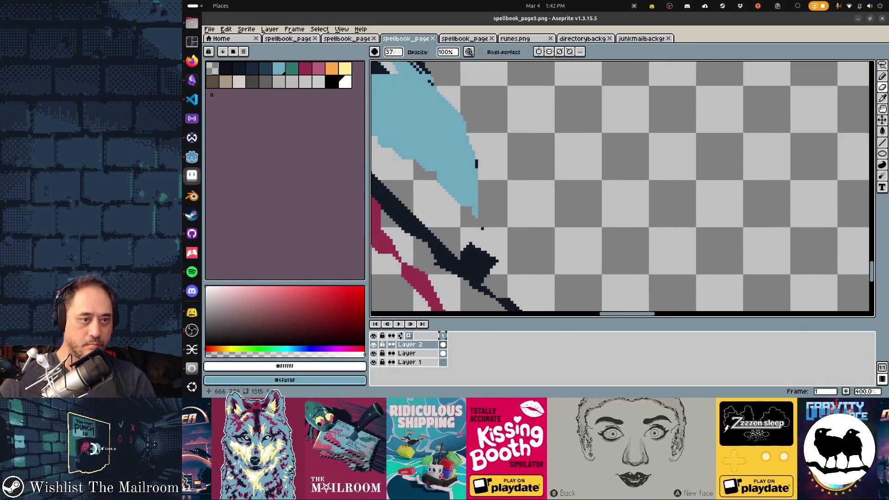
scroll(501, 183, down, 10)
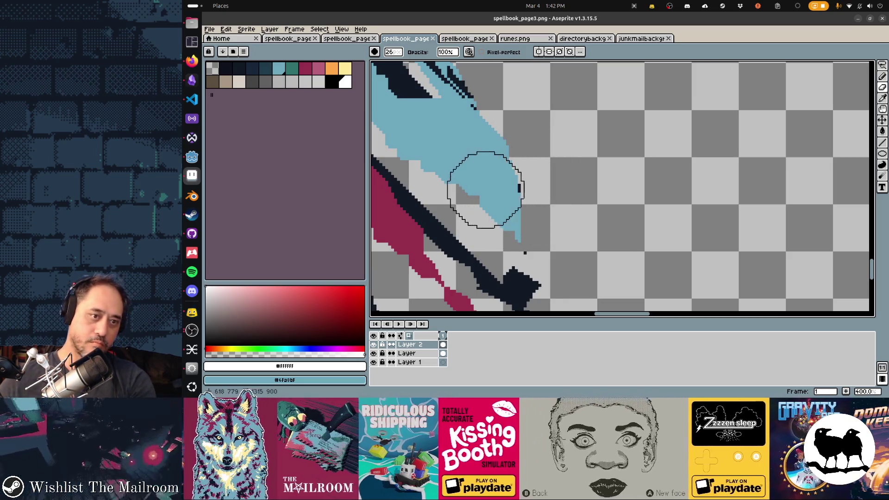
scroll(440, 180, down, 4)
mouse_move(427, 174)
mouse_down()
mouse_move(510, 224)
mouse_move(462, 185)
mouse_move(496, 130)
mouse_move(522, 175)
mouse_move(522, 152)
mouse_move(522, 206)
mouse_move(507, 216)
mouse_move(546, 260)
mouse_move(528, 277)
mouse_move(505, 258)
mouse_move(514, 278)
mouse_up()
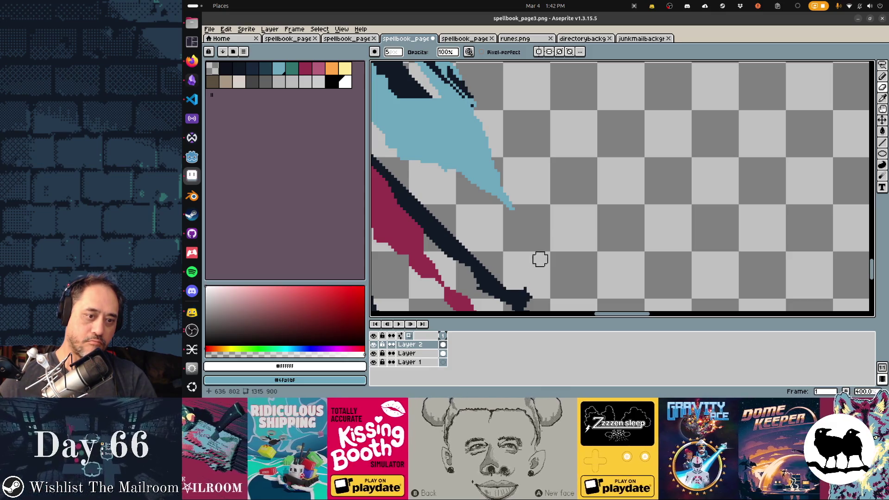
key(ctrl+s)
key(alt+Tab)
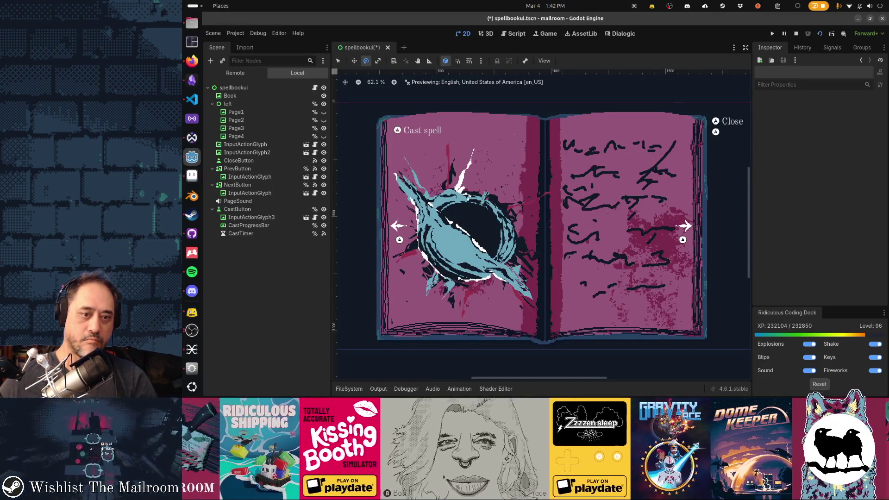
mouse_move(513, 233)
mouse_down()
mouse_move(556, 218)
mouse_move(542, 217)
mouse_up()
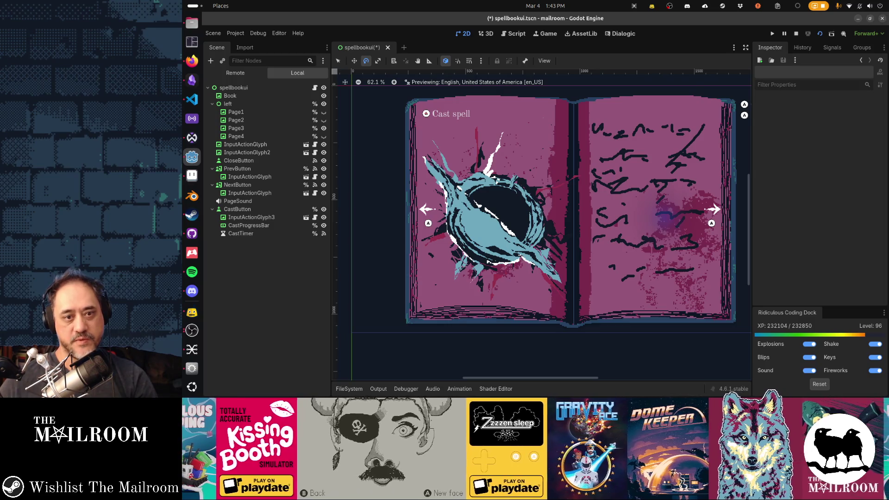
key(alt+Tab)
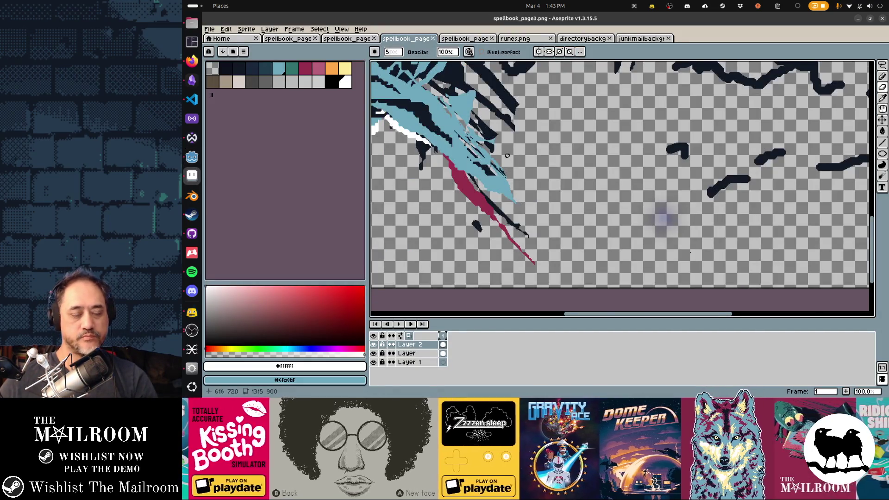
Rotate the Layer 2 splash about 3° and nudge it slightly right and down
key(v)
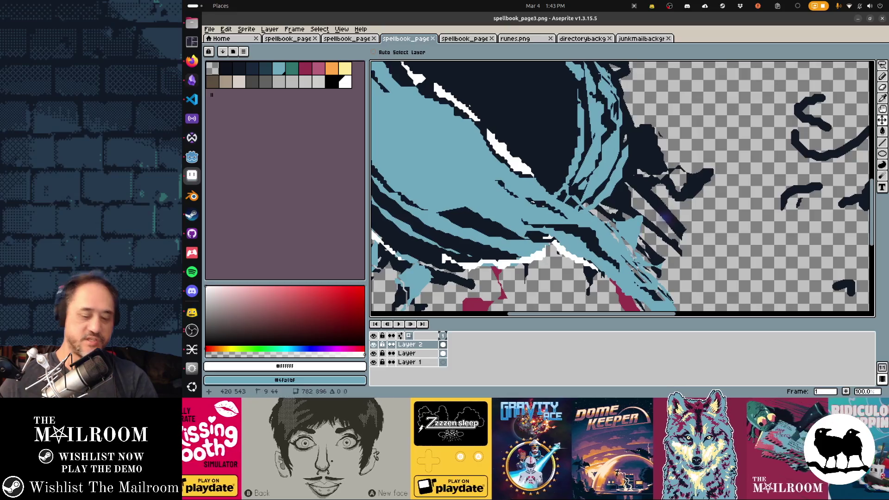
scroll(488, 145, down, 2)
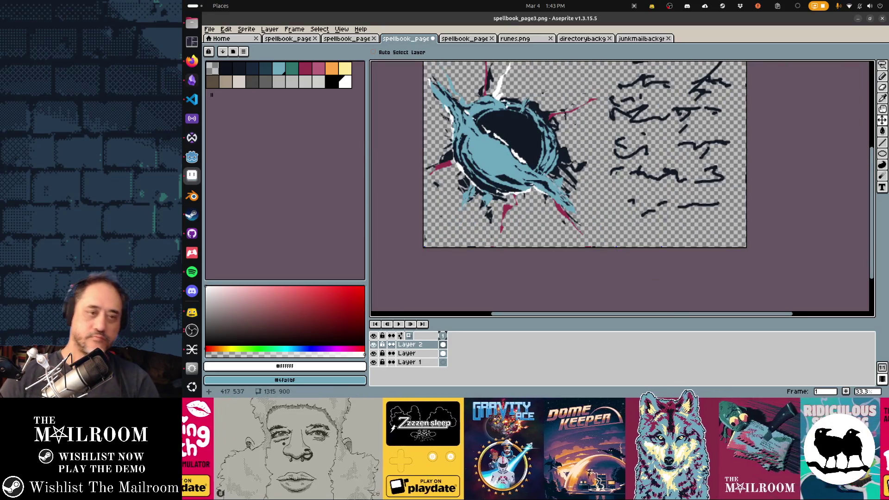
key(ctrl)
key(ctrl+t)
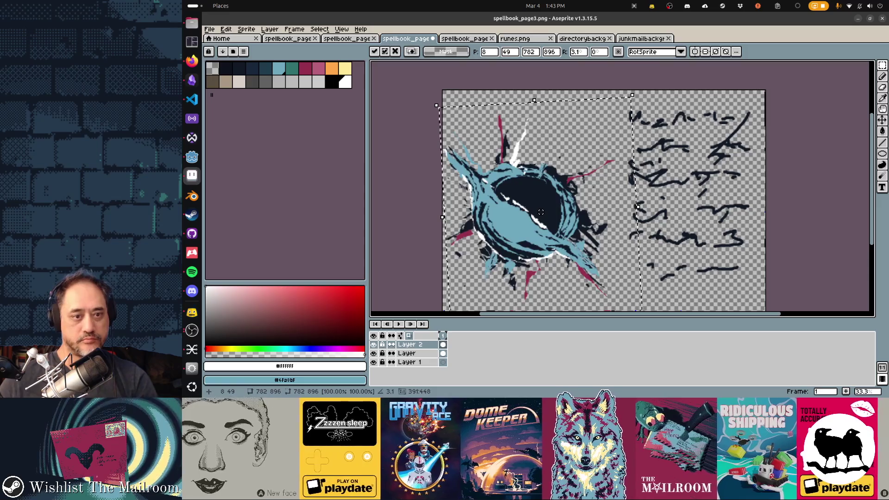
drag(510, 209, 513, 209)
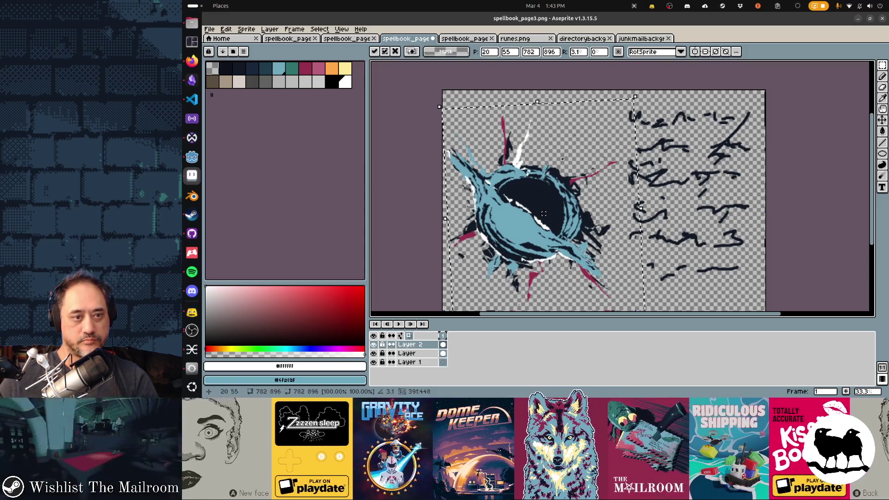
key(ctrl+d)
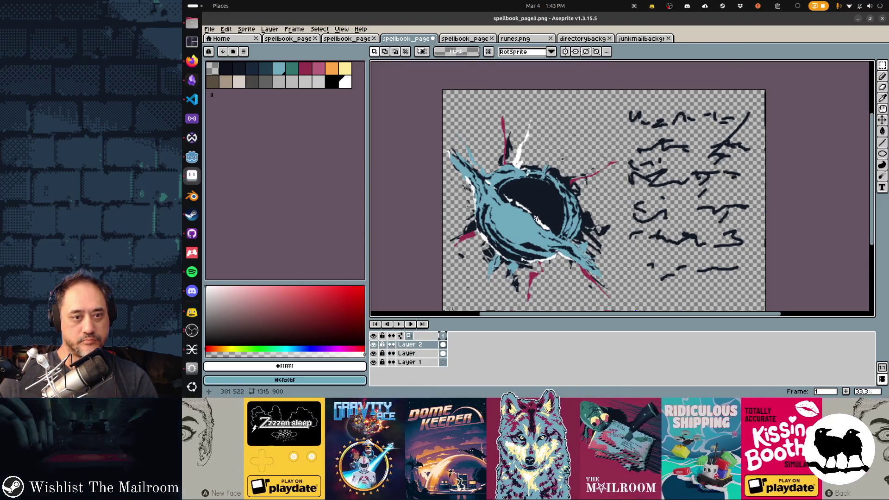
Save spellbook_page3.png and check the transformed splash in Godot's spellbook preview
key(b)
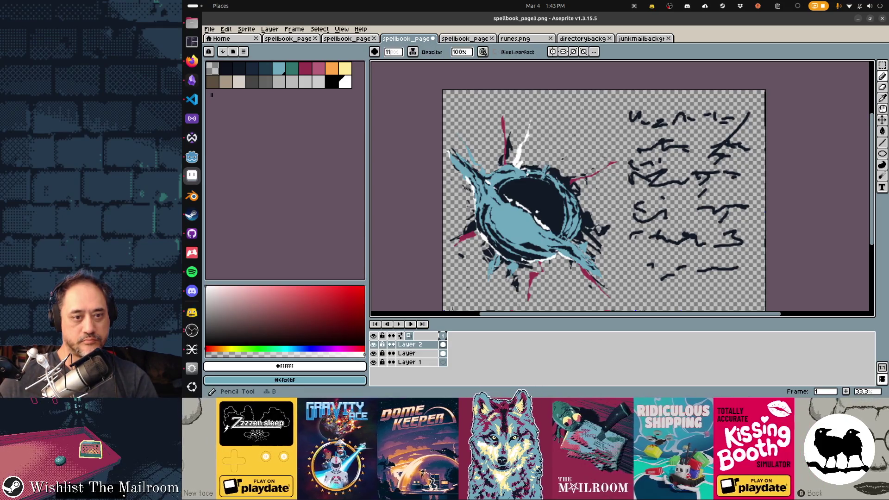
key(v)
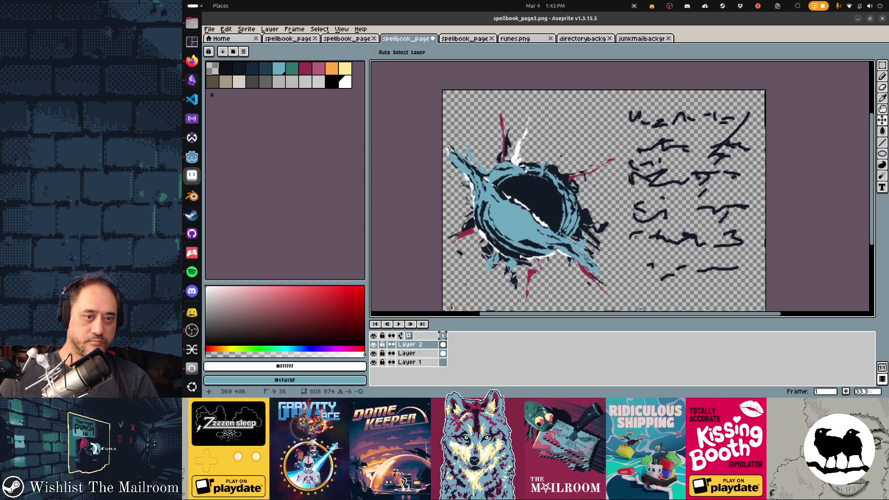
key(ctrl+s)
key(alt+Tab)
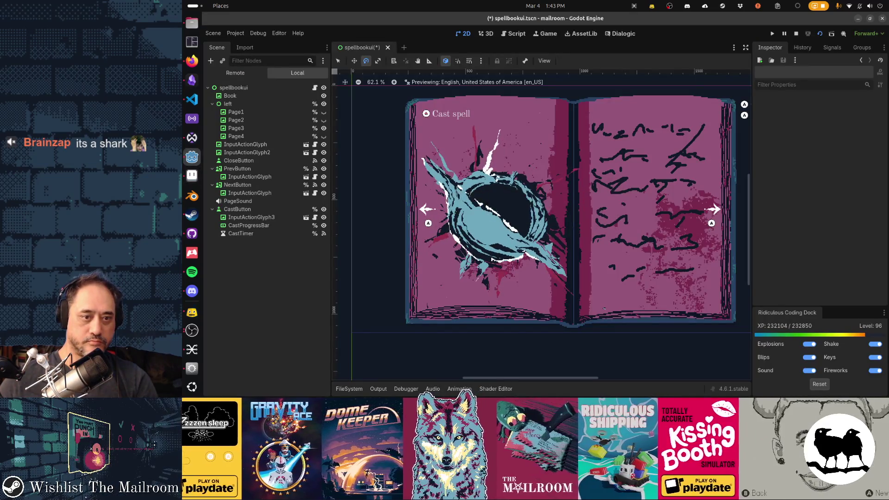
key(alt+Tab)
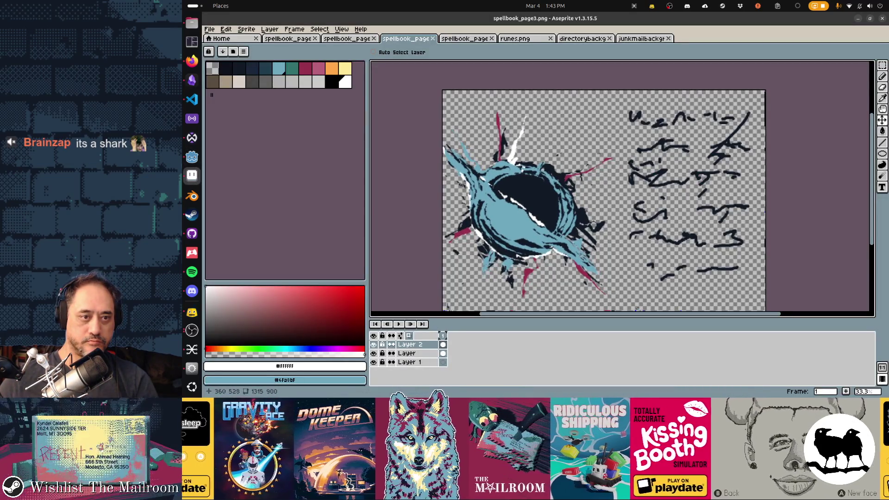
key(alt+Tab)
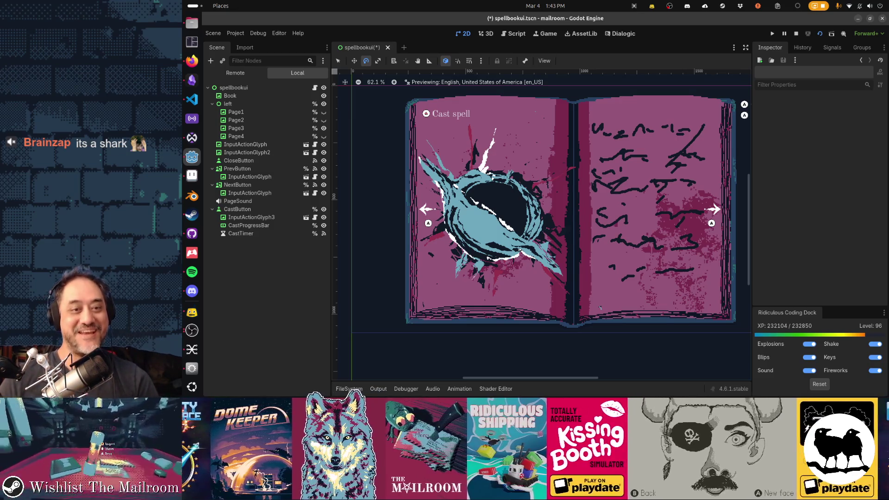
key(alt+Tab)
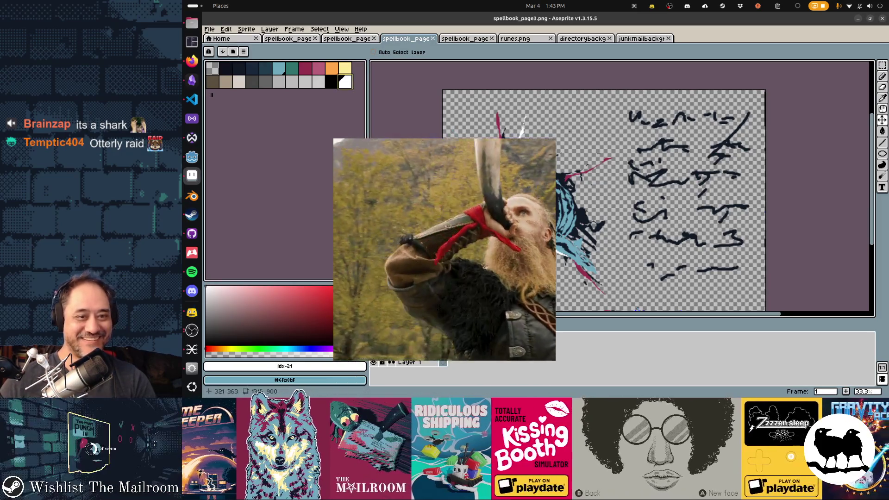
key(d)
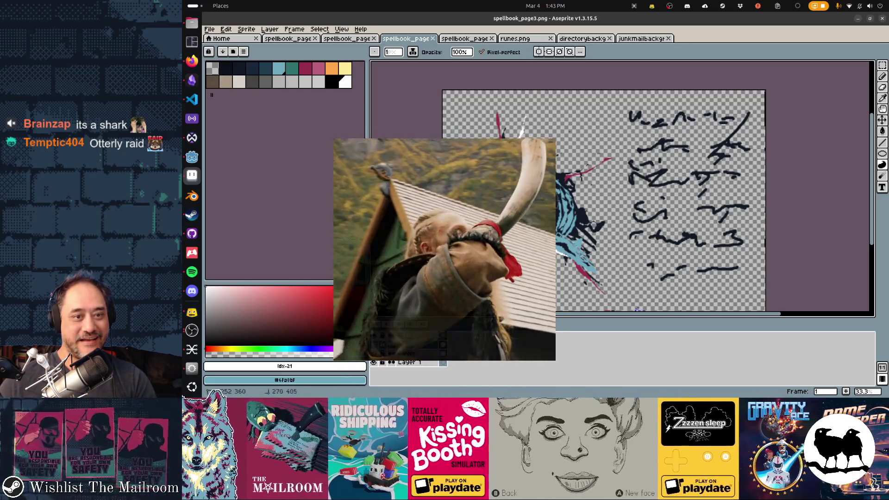
key(ctrl+s)
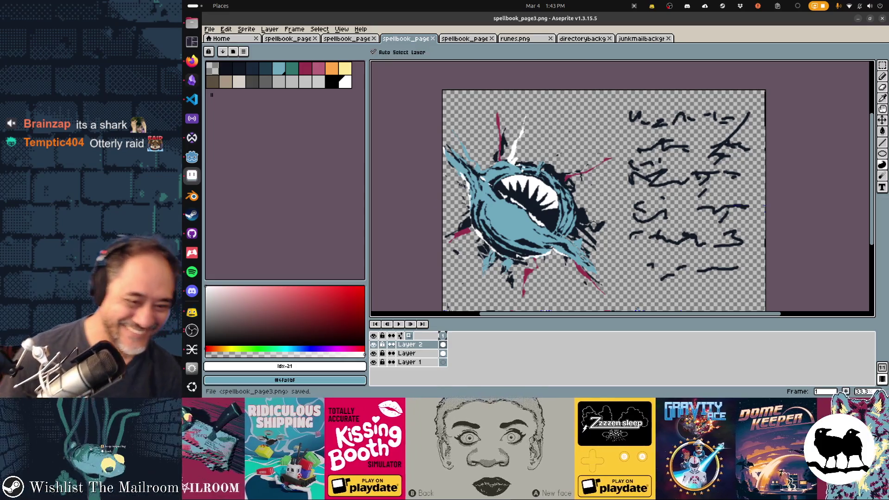
key(Delete)
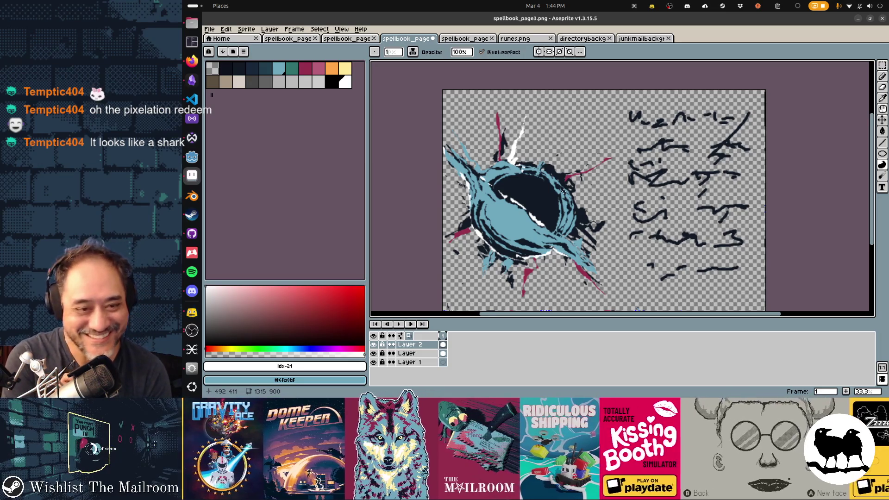
key(alt+Tab)
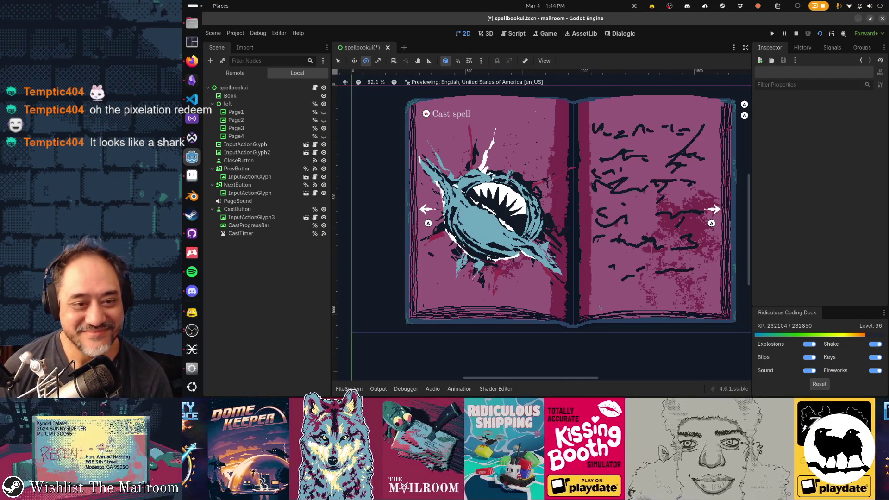
key(alt+Tab)
key(ctrl+s)
key(alt+Tab)
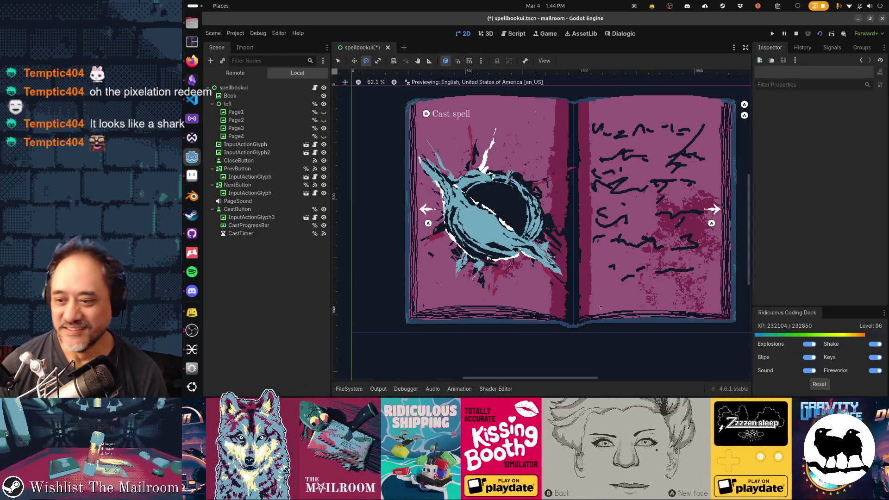
key(alt+Tab)
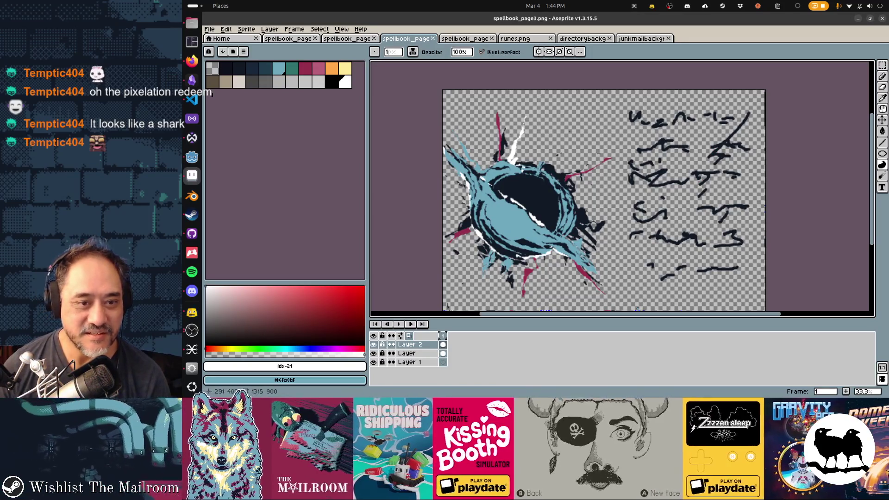
Fill the white and teal streaks inside the black hole with #101925 navy, save, and preview in Godot
click(239, 68)
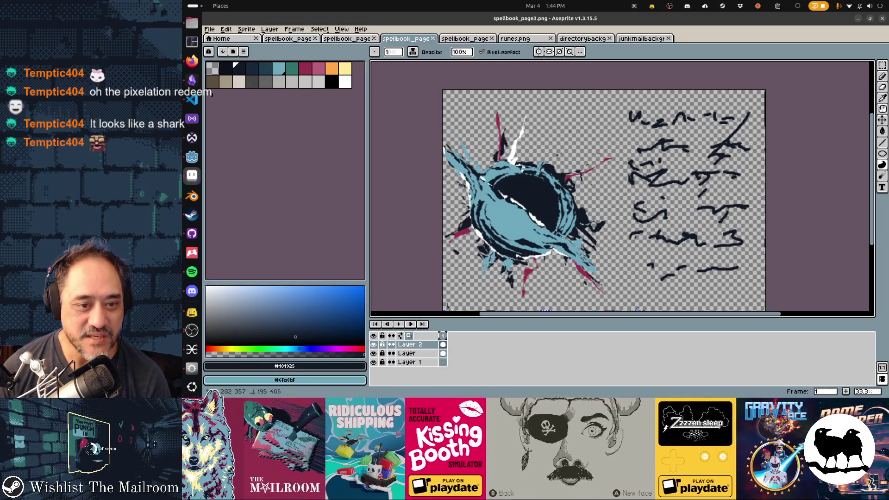
click(539, 208)
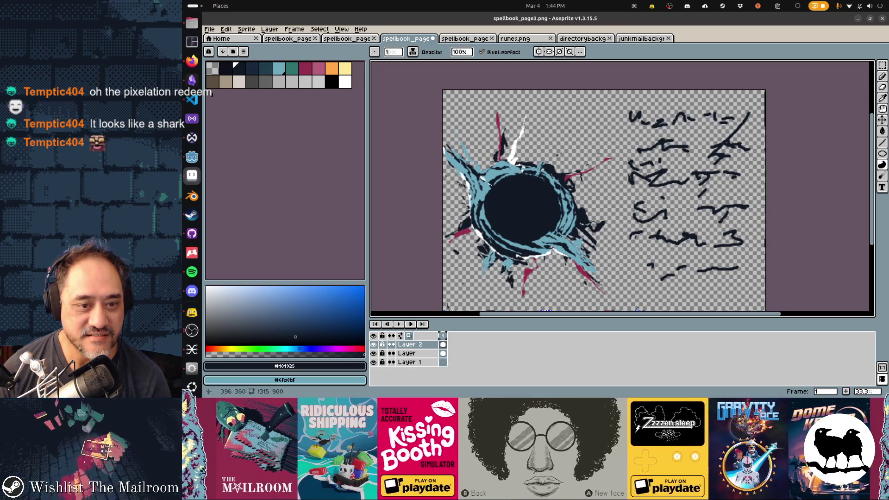
click(550, 193)
key(ctrl+s)
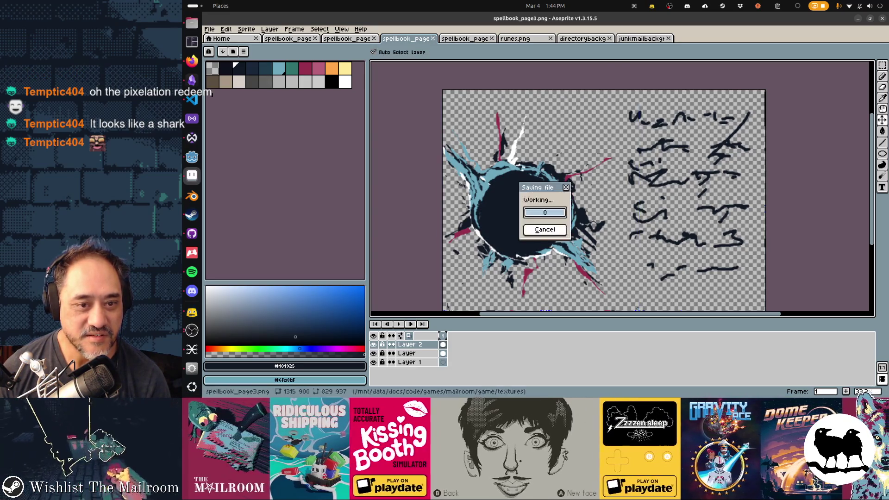
key(alt+Tab)
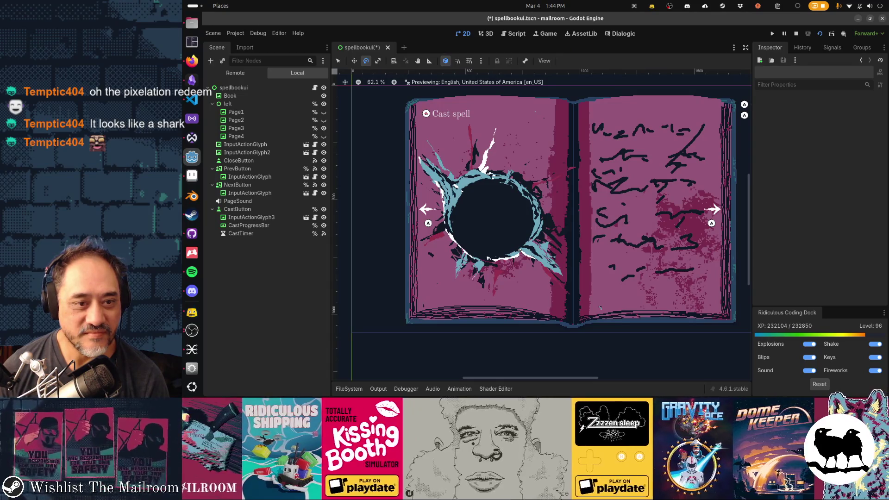
key(alt+Tab)
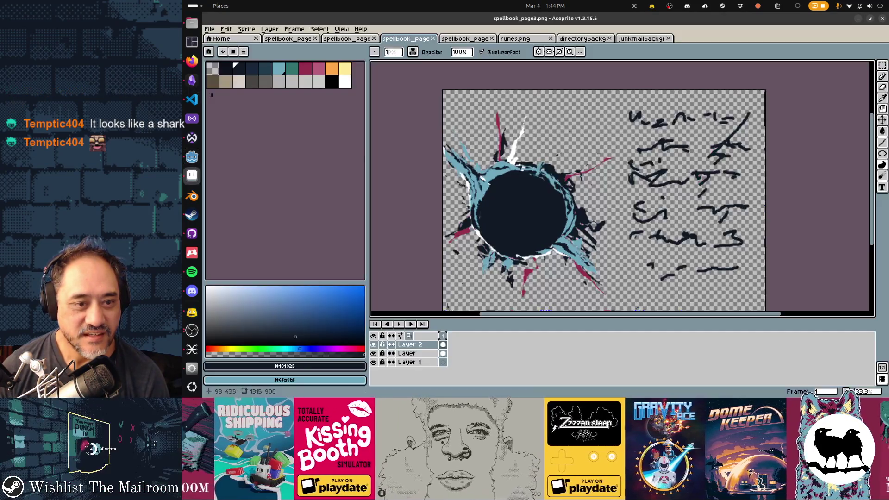
Pick the light teal rim colour, undo the last contour stroke, and make a small touch-up
alt+click(557, 251)
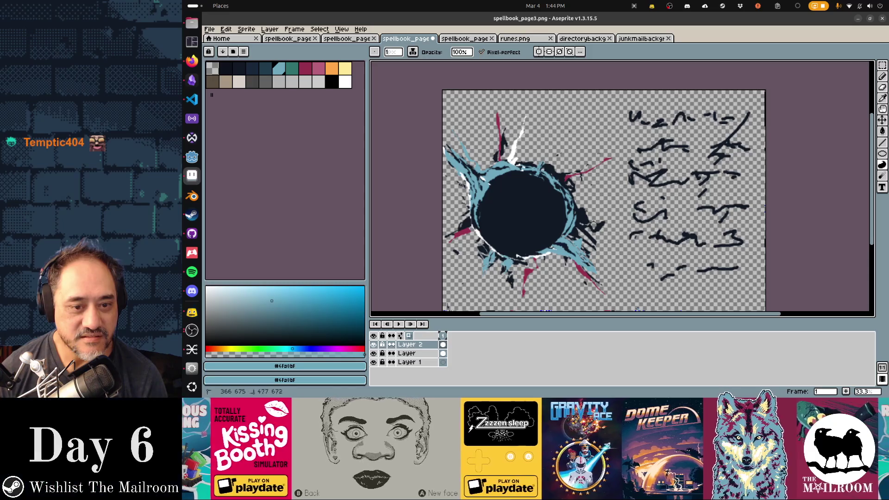
key(ctrl+z)
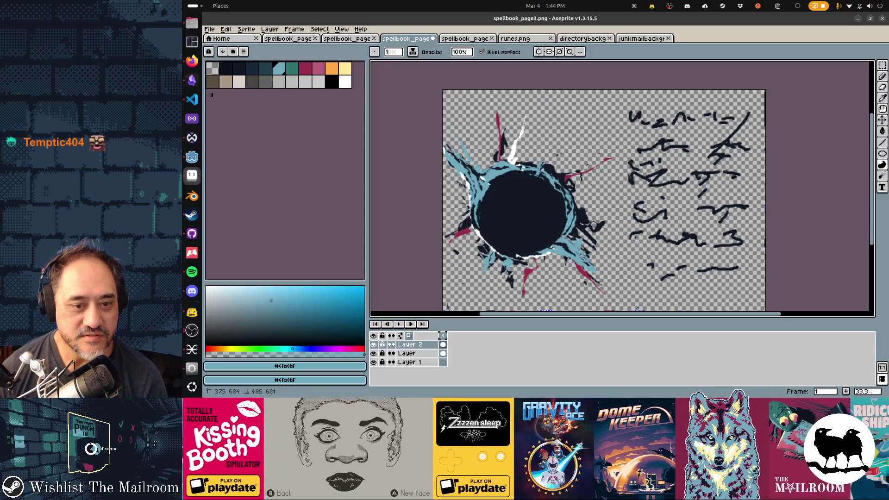
key(ctrl+s)
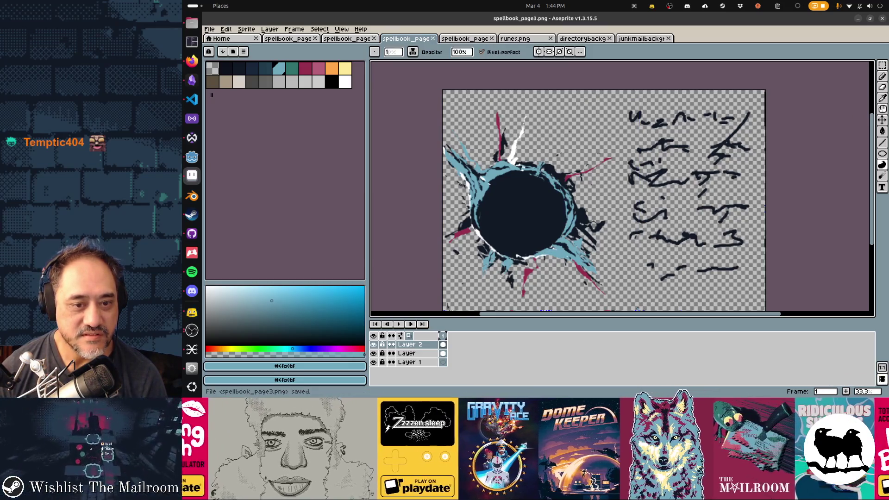
drag(571, 214, 572, 241)
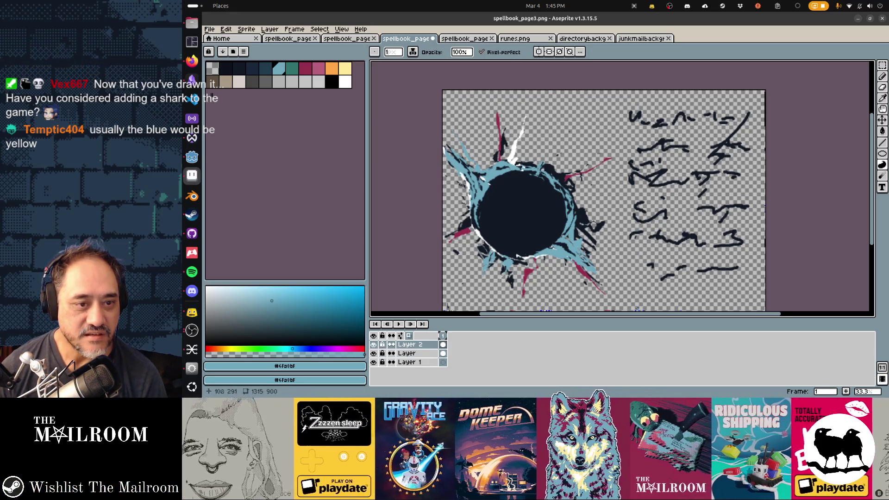
Preview the page in Godot, then erase a stray splatter spot with an 11px eraser
key(e)
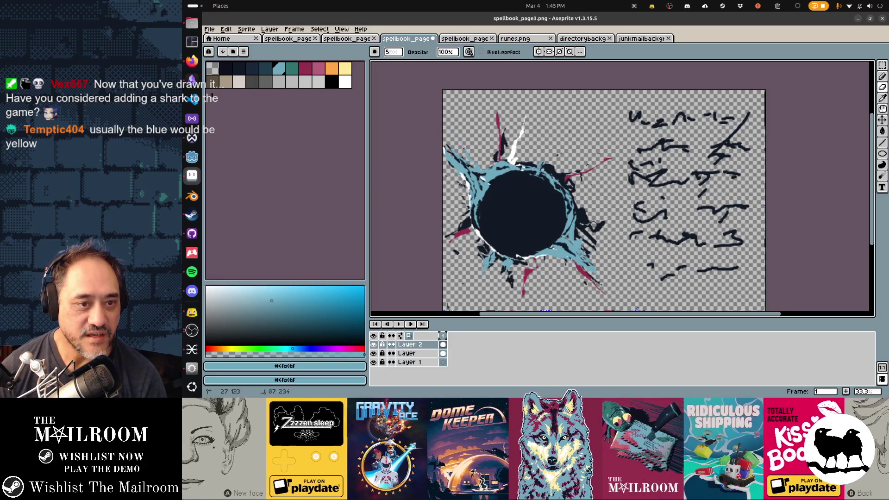
key(ctrl+s)
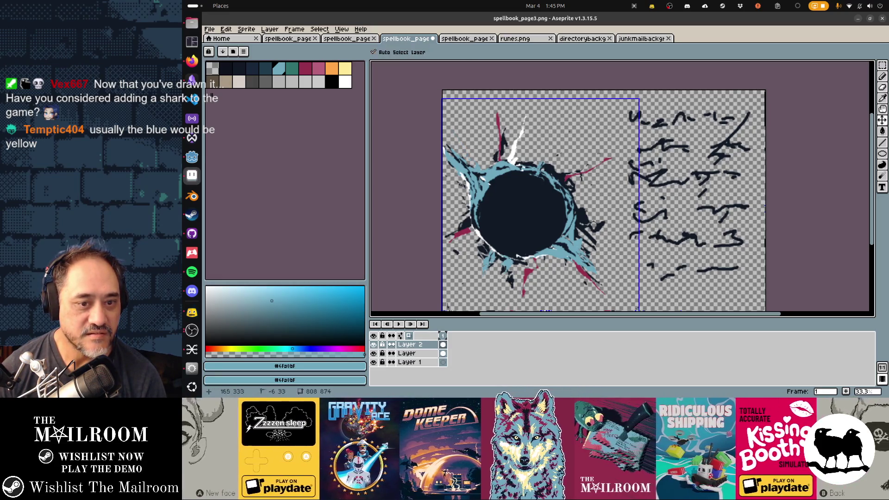
key(alt+Tab)
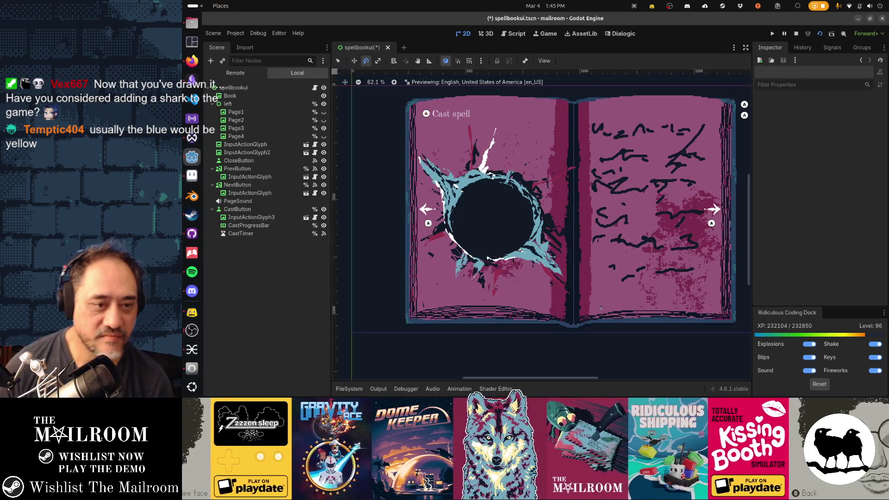
key(alt+Tab)
key(plus)
key(plus)
key(plus)
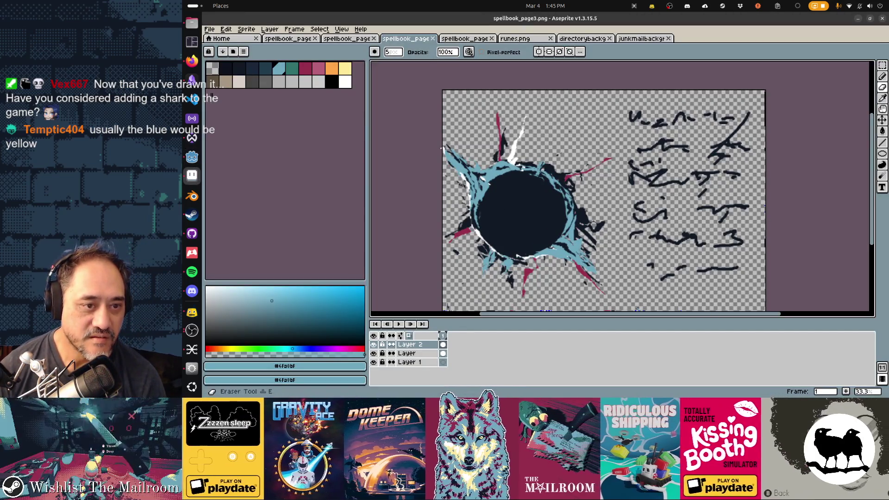
key(plus)
key(plus)
key(plus)
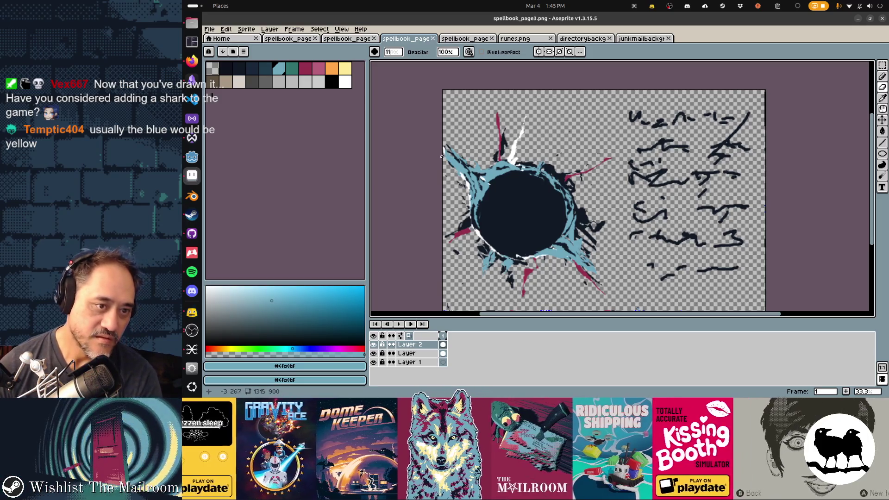
click(440, 129)
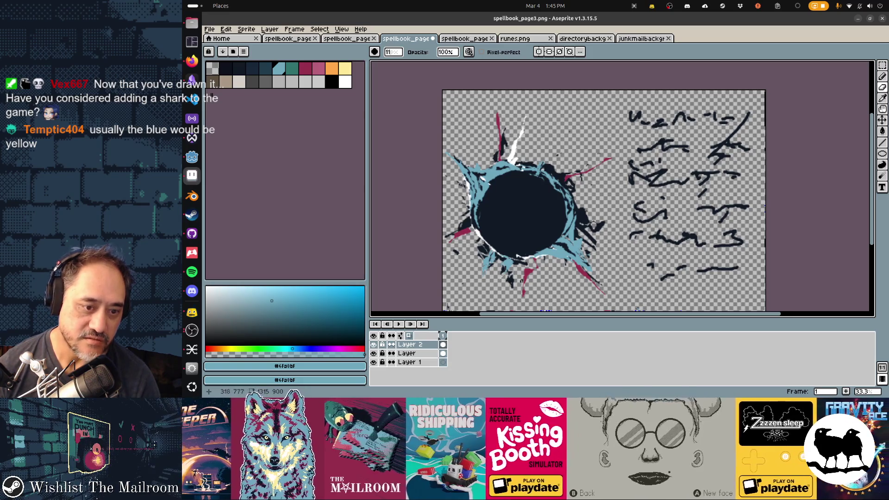
Repeatedly save spellbook_page3.png and preview the black-hole page in Godot's spellbook scene
key(ctrl+s)
mouse_move(463, 300)
mouse_down()
mouse_move(479, 257)
mouse_move(472, 253)
mouse_up()
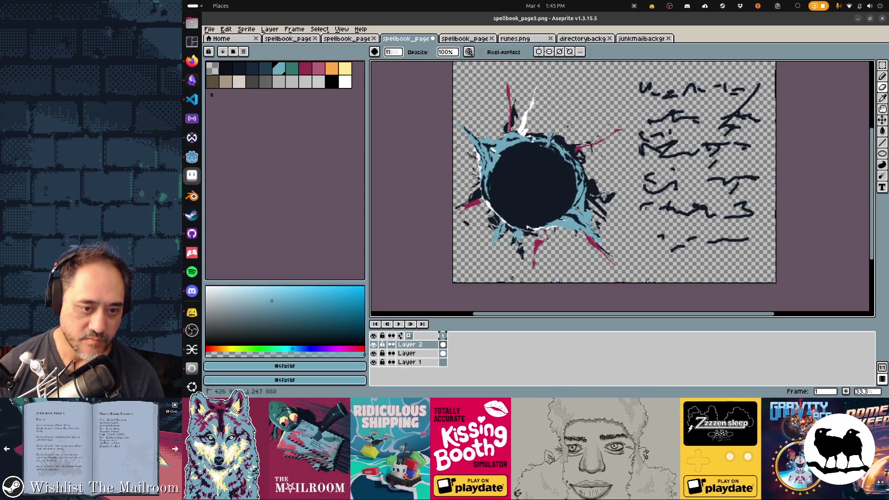
key(ctrl+s)
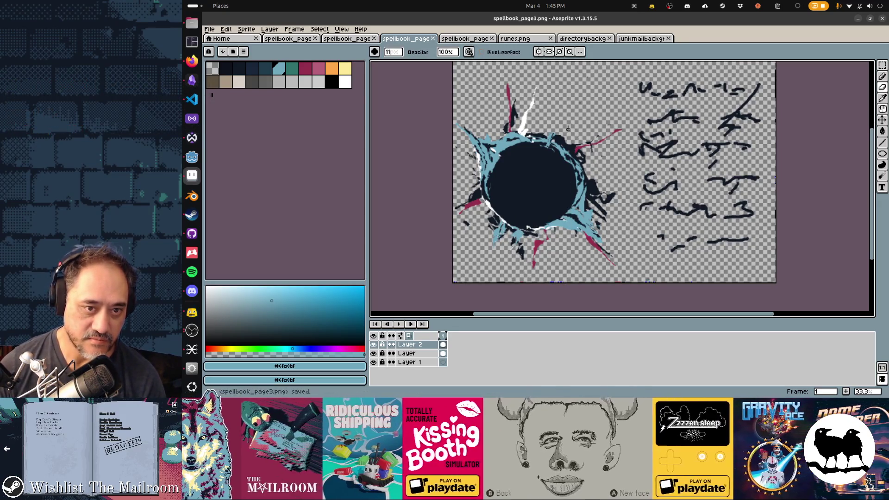
key(ctrl+s)
key(alt+Tab)
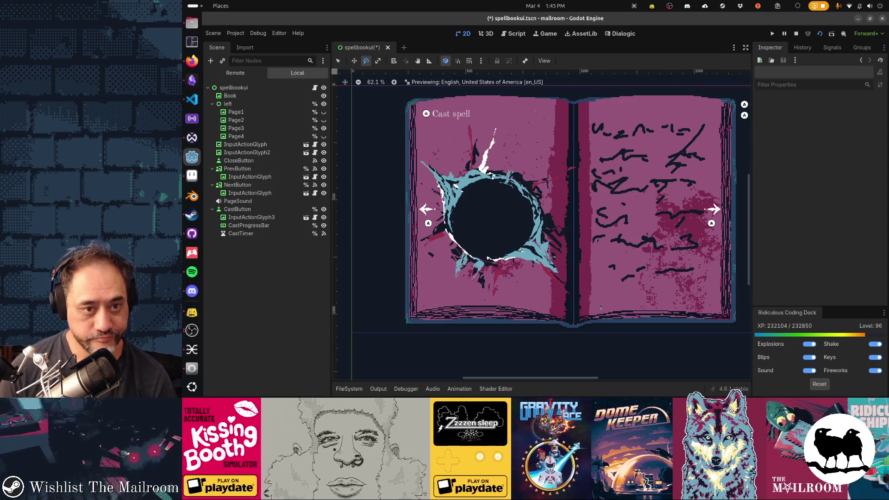
key(alt+Tab)
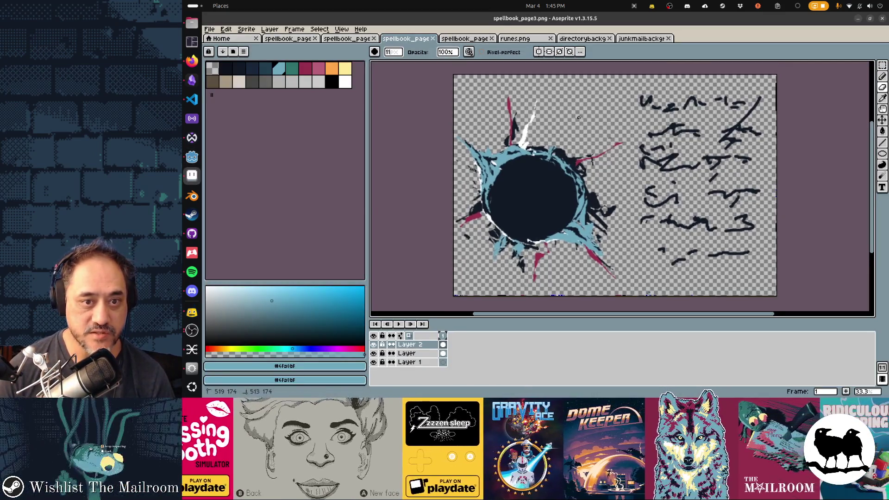
key(ctrl+s)
key(alt+Tab)
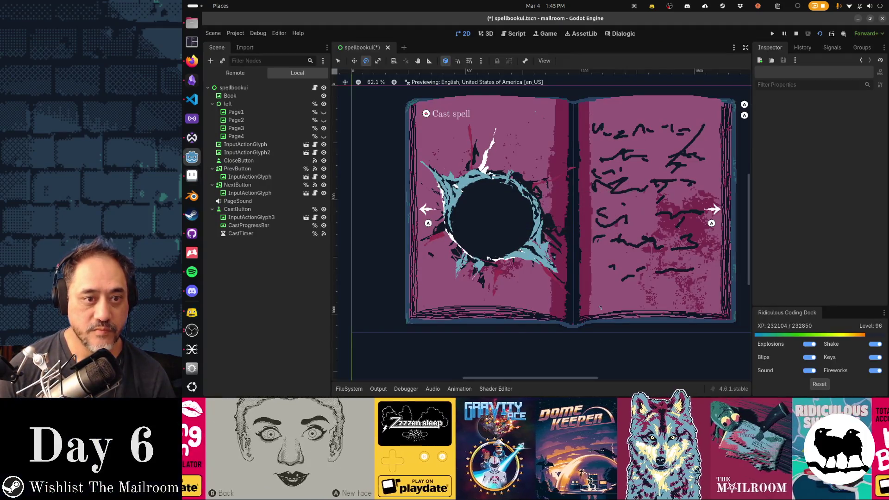
key(alt+Tab)
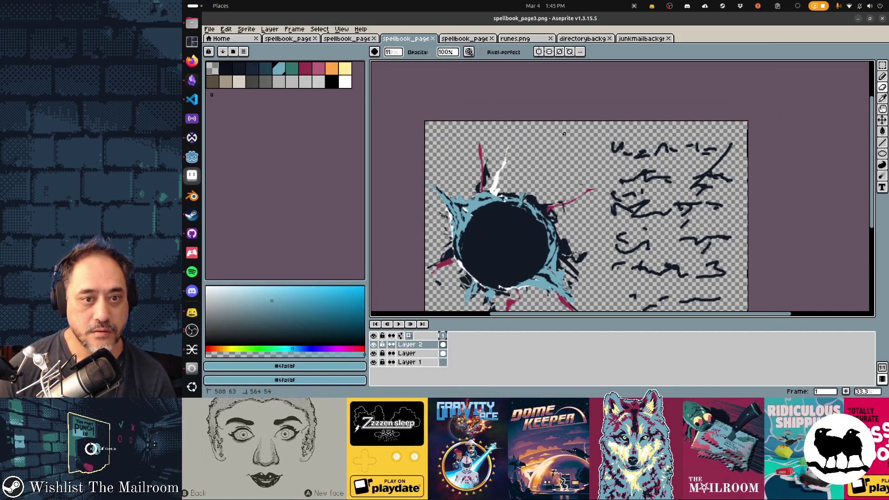
key(ctrl+s)
key(alt+Tab)
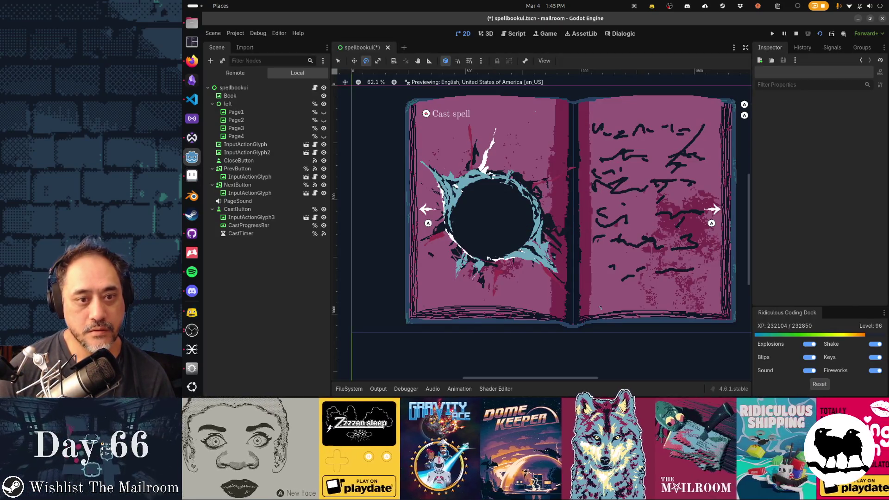
Choose pale yellow and draw a thin yellow ellipse ringing the black hole's navy core
key(alt+Tab)
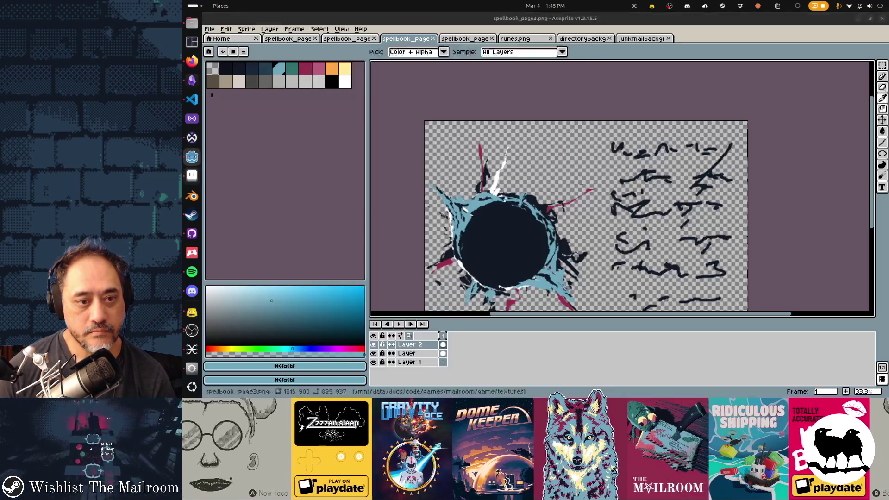
click(345, 69)
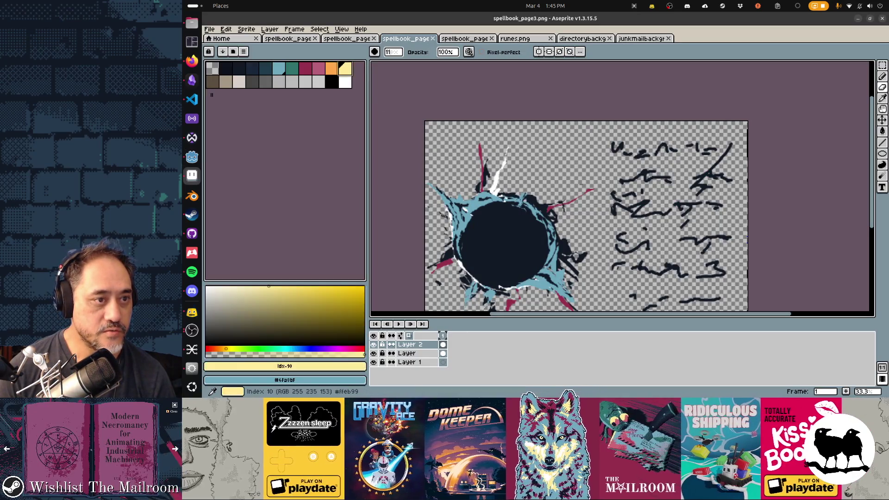
scroll(503, 143, down, 3)
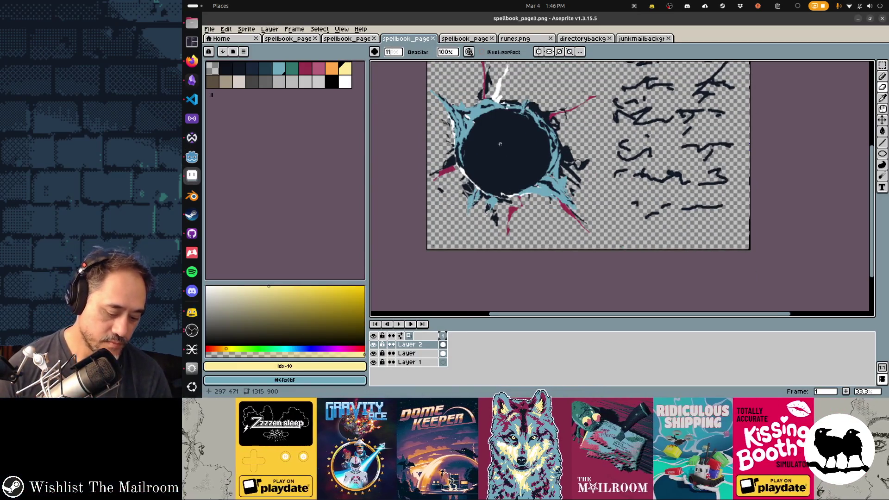
key(e)
mouse_move(506, 152)
mouse_down()
mouse_move(503, 194)
mouse_move(560, 200)
mouse_up()
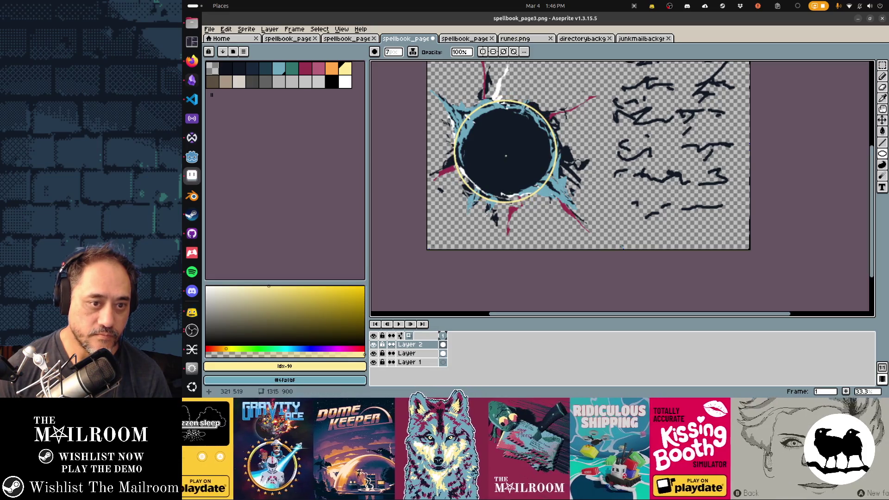
Draw several overlapping pale yellow rings around the disc, undoing one tilted ellipse, then pick light blue
drag(504, 149, 559, 200)
mouse_move(506, 152)
mouse_down()
mouse_move(559, 205)
mouse_move(539, 182)
mouse_up()
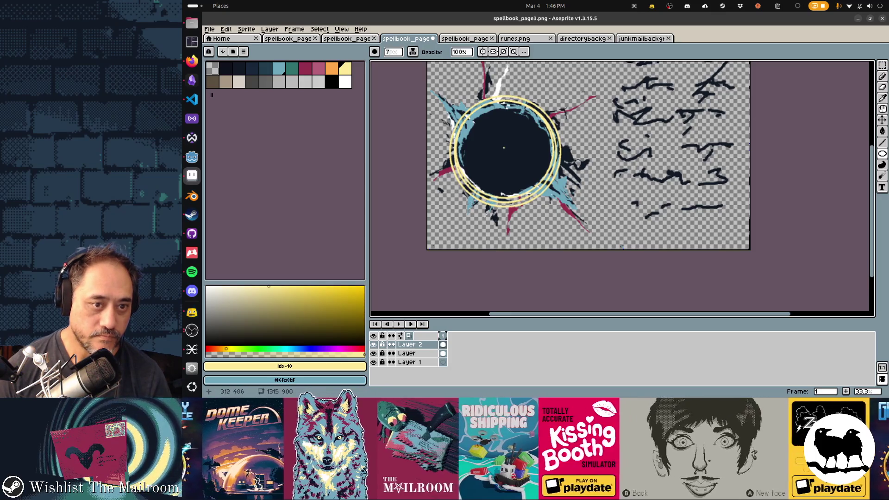
mouse_move(504, 149)
mouse_down()
mouse_move(540, 192)
mouse_move(502, 195)
mouse_up()
drag(451, 92, 451, 92)
drag(504, 149, 435, 124)
mouse_move(502, 195)
mouse_down()
mouse_move(548, 225)
mouse_move(553, 215)
mouse_up()
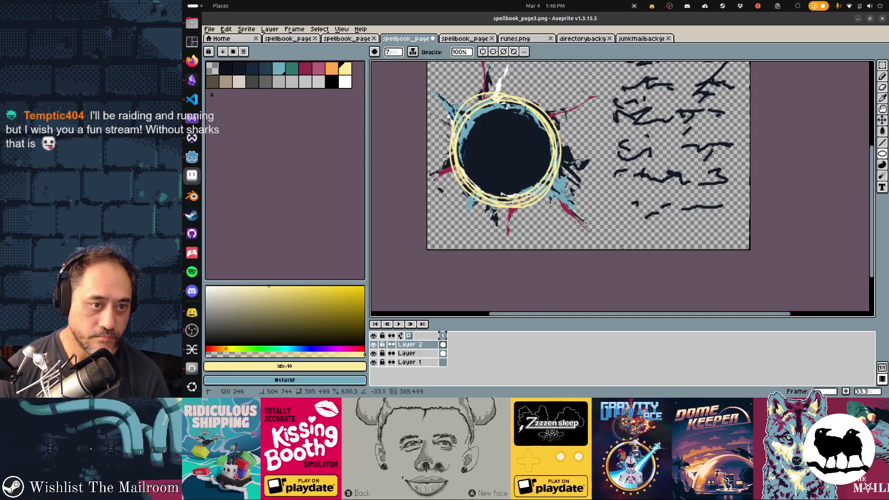
drag(524, 214, 527, 186)
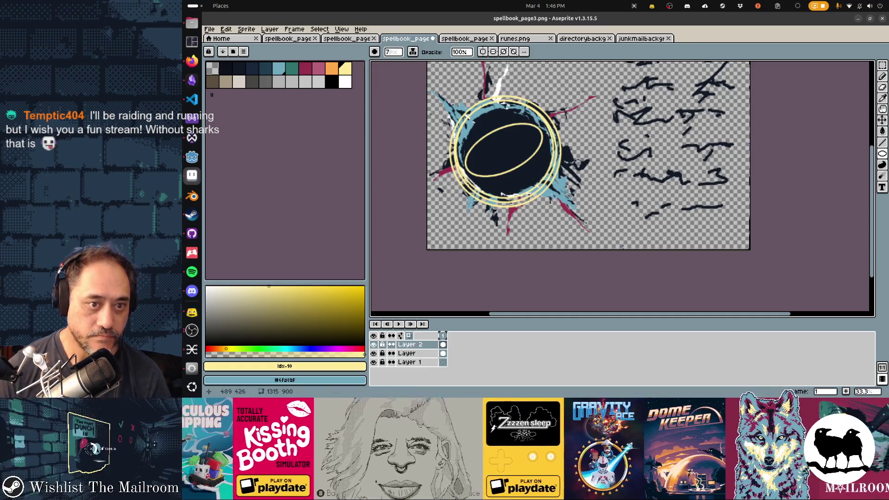
key(ctrl+z)
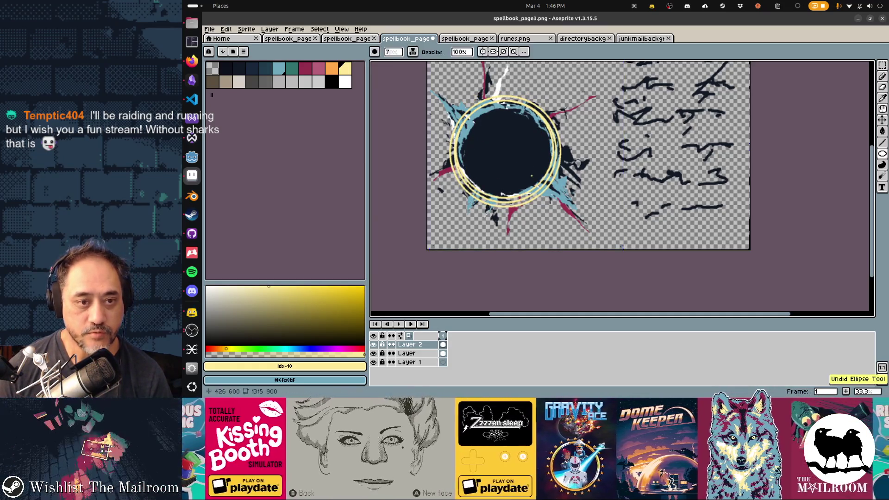
drag(506, 148, 562, 205)
drag(502, 194, 444, 180)
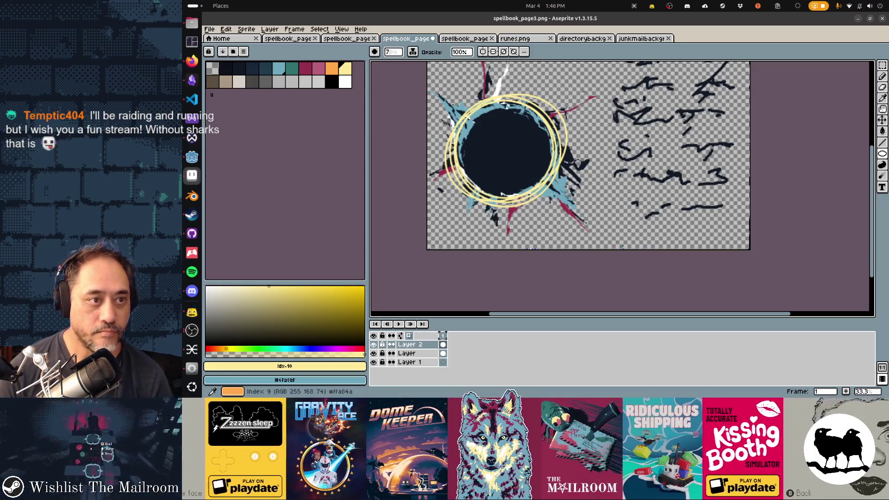
click(278, 68)
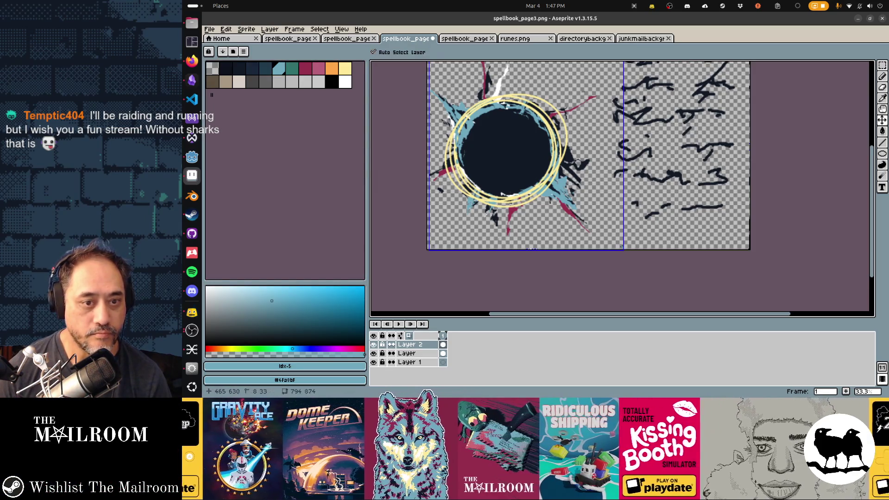
Undo the last ellipses, removing two extra yellow rings
key(ctrl+z)
drag(502, 194, 491, 219)
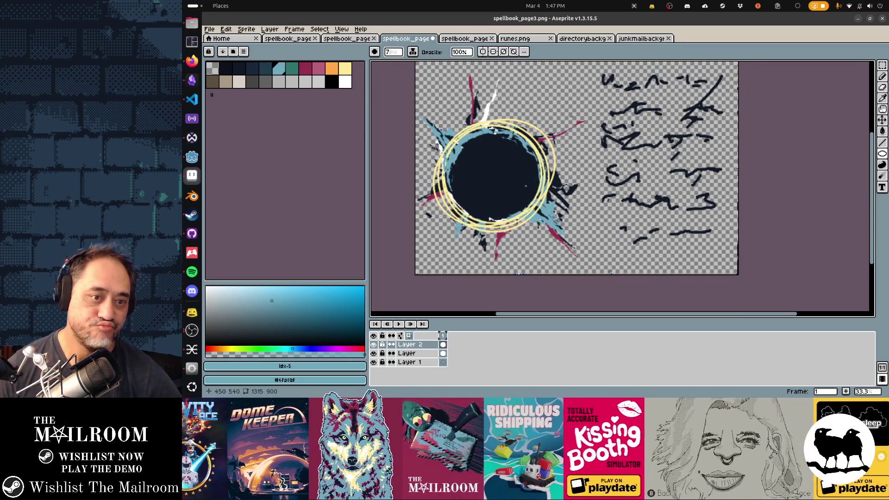
key(ctrl+z)
key(ctrl+z)
key(ctrl+z)
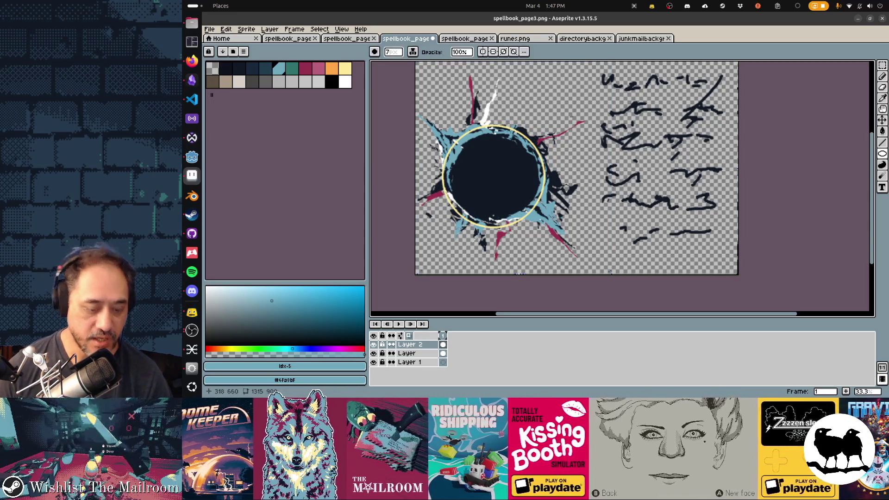
On Layer 1, draw a taller pale yellow ellipse as a second ring around the black hole
click(408, 362)
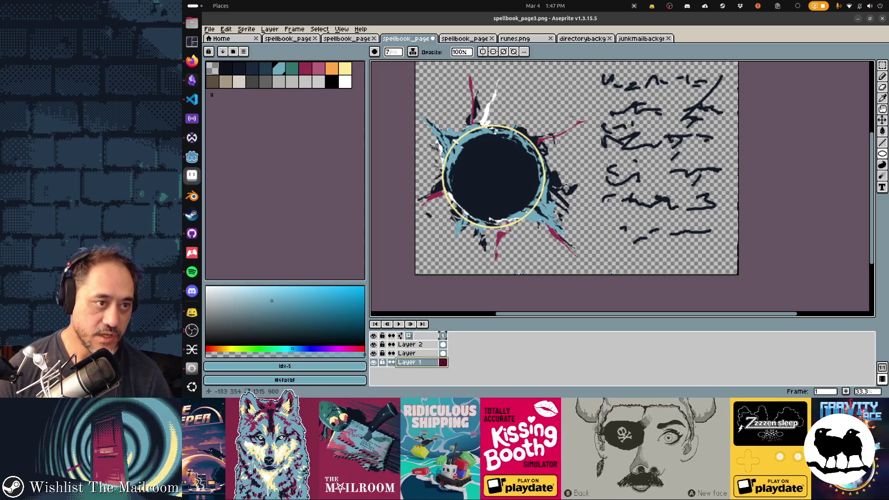
alt+click(499, 201)
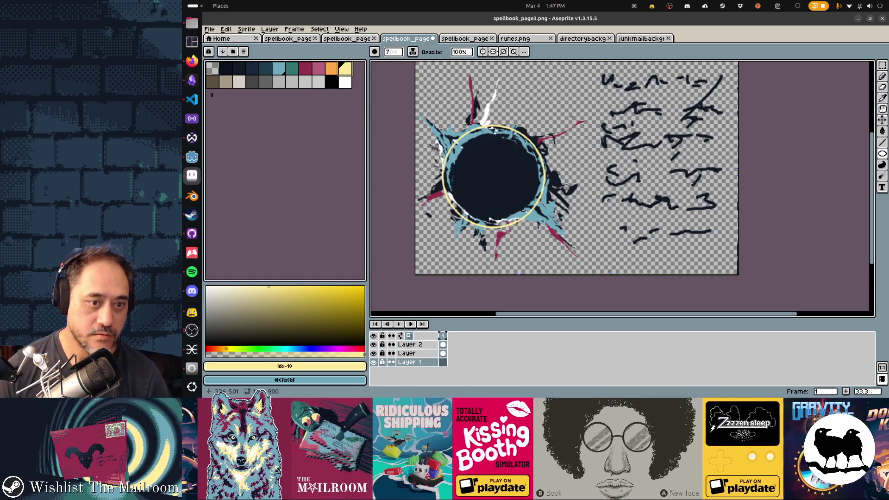
mouse_move(546, 227)
mouse_down()
mouse_move(546, 239)
mouse_move(511, 230)
mouse_up()
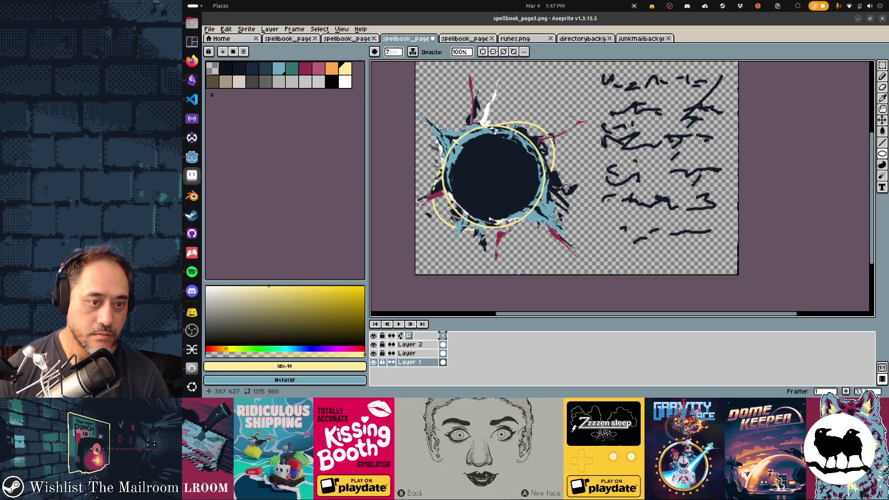
key(ctrl)
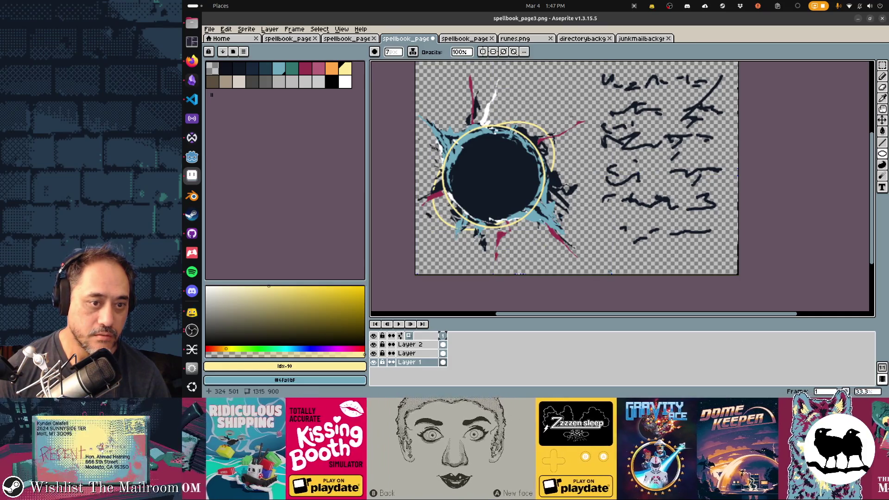
drag(551, 239, 557, 239)
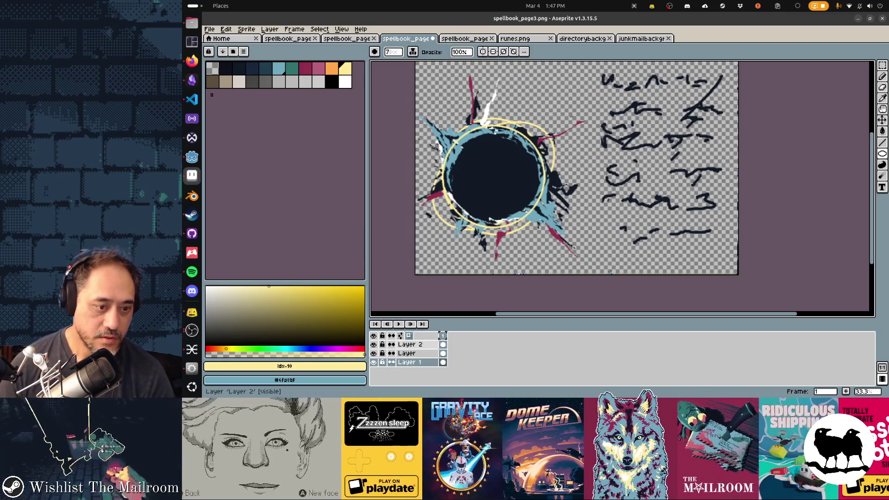
Add a new empty layer, undoing an accidental artwork shift and a misplaced ring
key(shift+n)
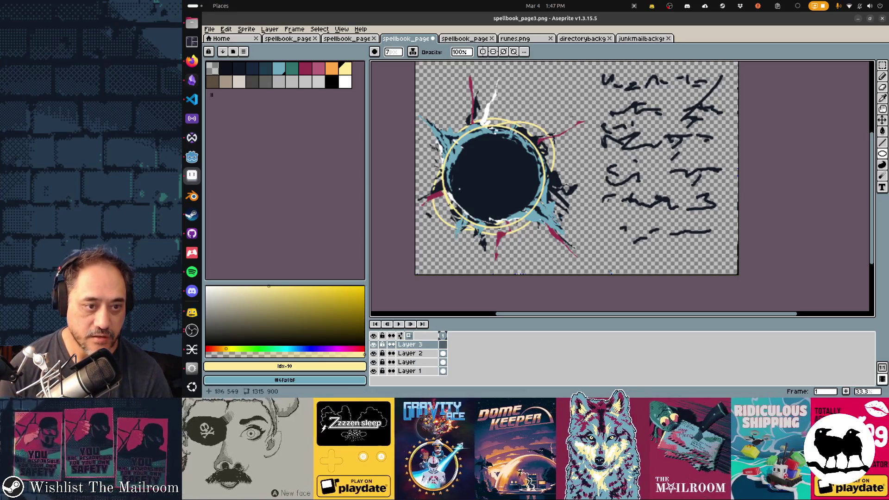
mouse_move(494, 178)
mouse_down()
mouse_move(482, 168)
mouse_move(520, 190)
mouse_move(445, 164)
mouse_move(450, 158)
mouse_move(447, 182)
mouse_move(417, 198)
mouse_move(417, 143)
mouse_move(417, 199)
mouse_up()
key(ctrl+z)
drag(526, 133, 527, 134)
key(i)
key(e)
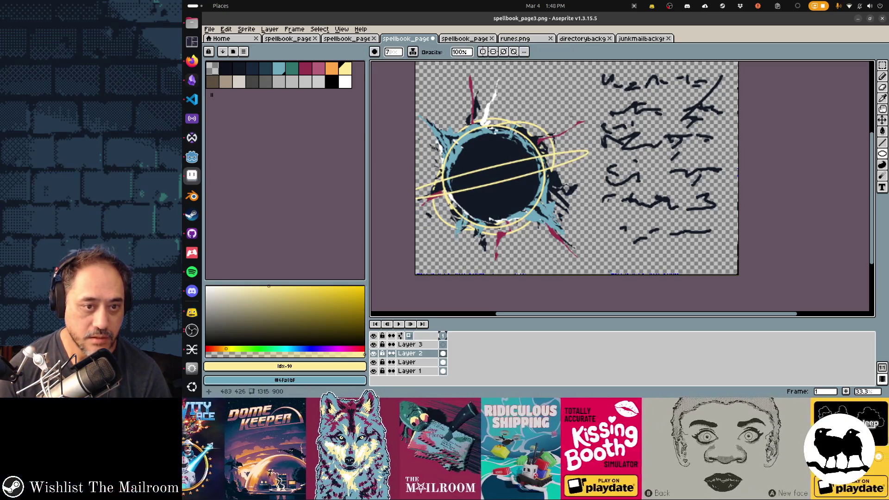
key(ctrl+z)
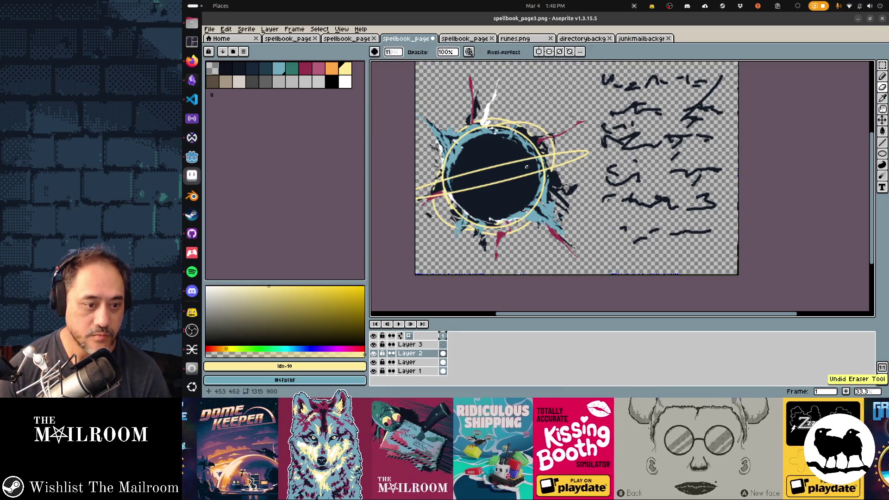
On Layer 3, draw a wide, flat, tilted yellow ellipse across the black hole
click(407, 344)
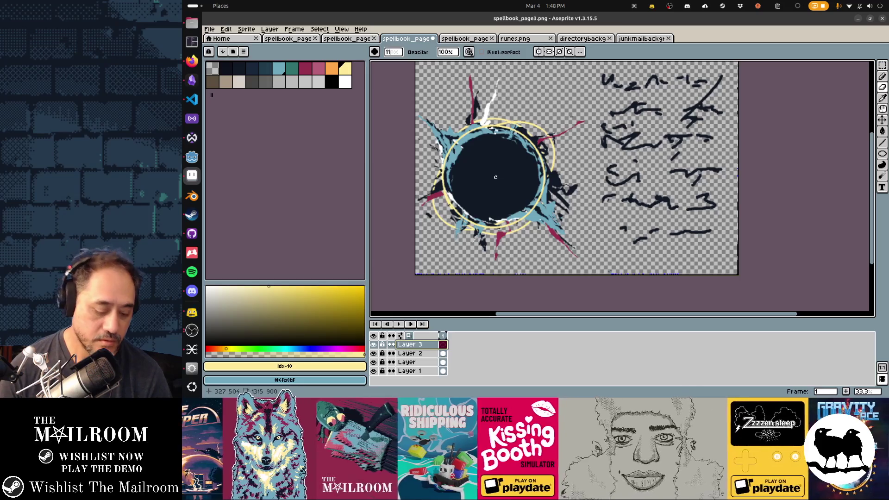
key(shift+u)
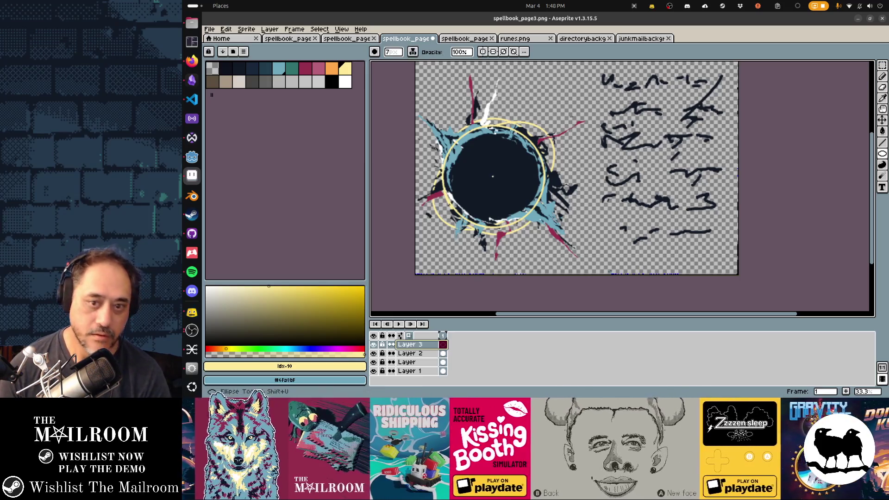
key(v)
key(shift+u)
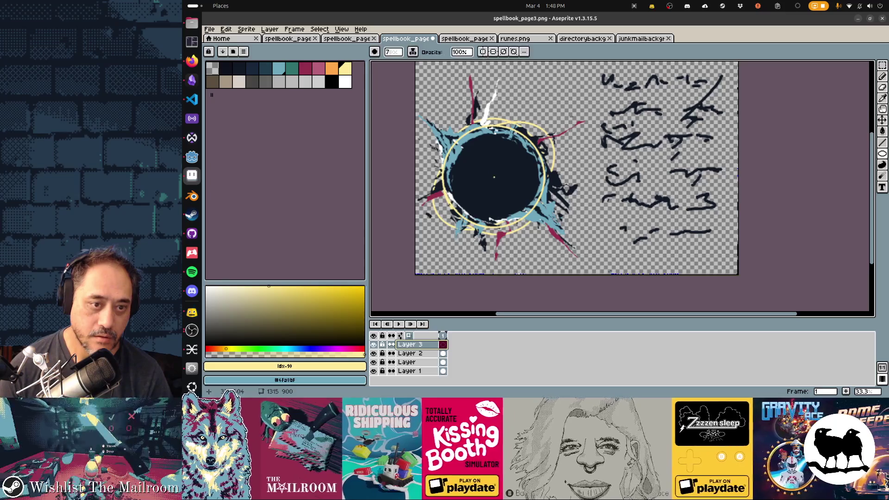
mouse_move(498, 178)
mouse_down()
mouse_move(414, 177)
mouse_move(466, 178)
mouse_move(517, 160)
mouse_up()
key(b)
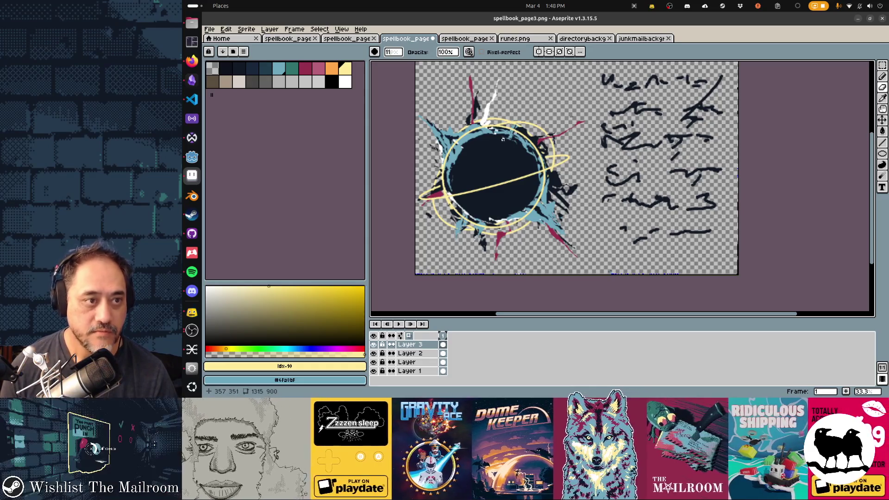
scroll(480, 175, up, 5)
Trace a solid jagged yellow bolt along the ring's left end with the Contour tool
scroll(509, 171, down, 2)
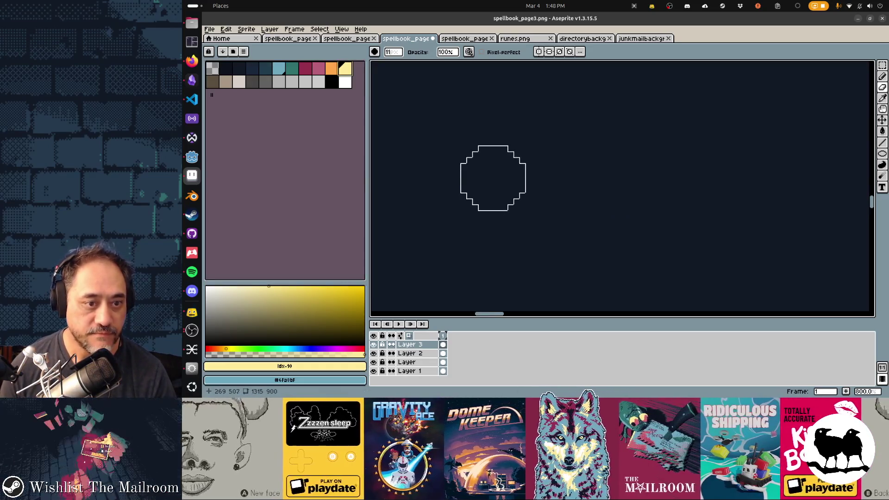
drag(517, 168, 632, 121)
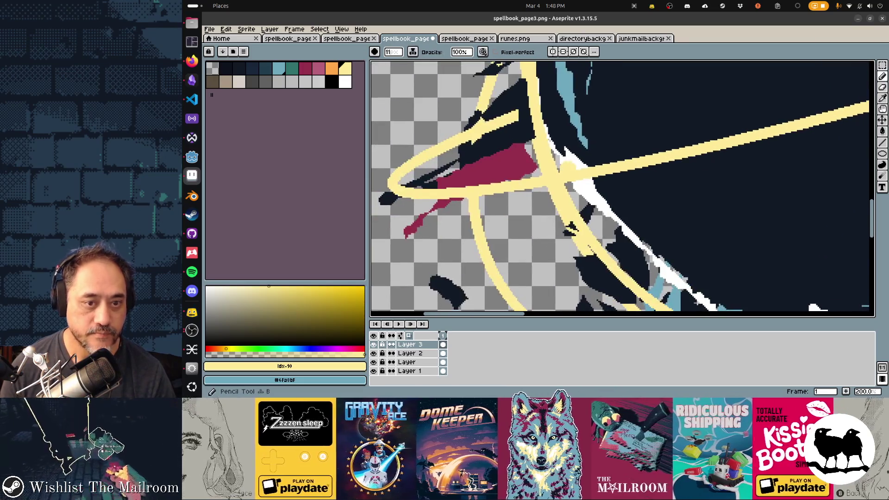
key(minus)
key(minus)
key(minus)
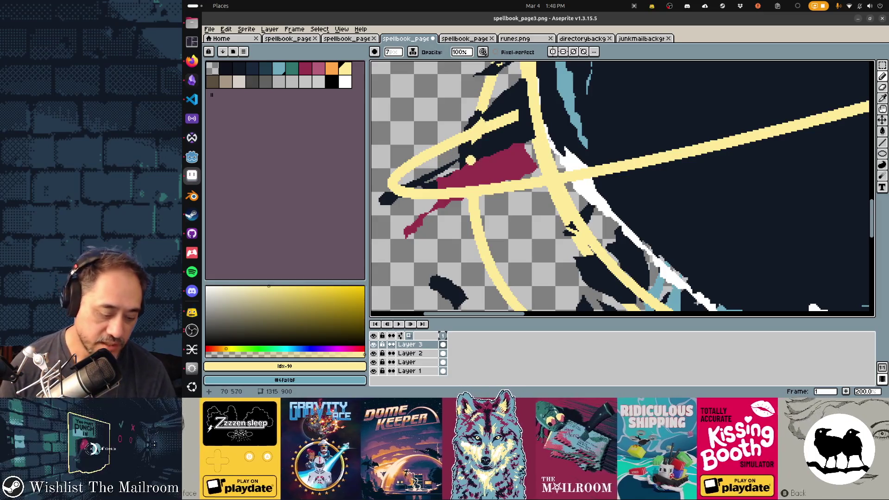
key(d)
drag(475, 124, 412, 157)
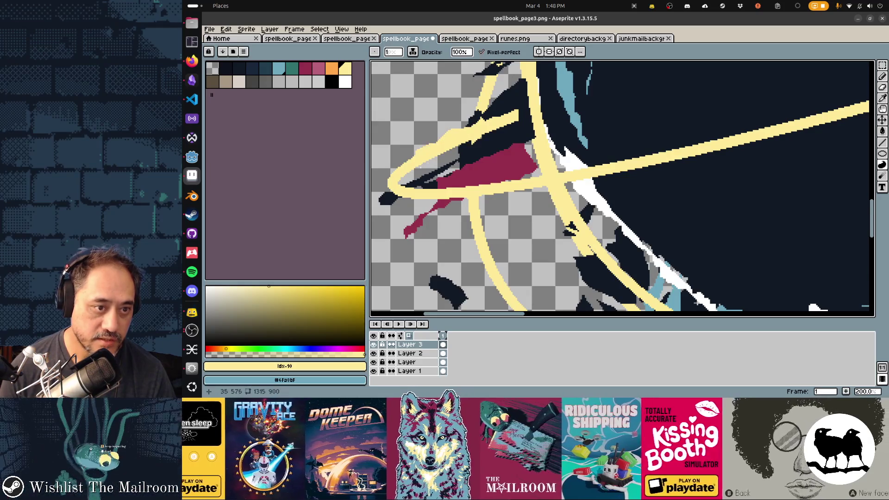
mouse_move(444, 186)
mouse_down()
mouse_move(646, 153)
mouse_move(782, 111)
mouse_move(829, 113)
mouse_move(657, 171)
mouse_up()
mouse_move(505, 198)
mouse_down()
mouse_move(479, 200)
mouse_move(514, 183)
mouse_up()
Add filled lightning shapes along the ring's right side to thicken the band
scroll(514, 183, right, 5)
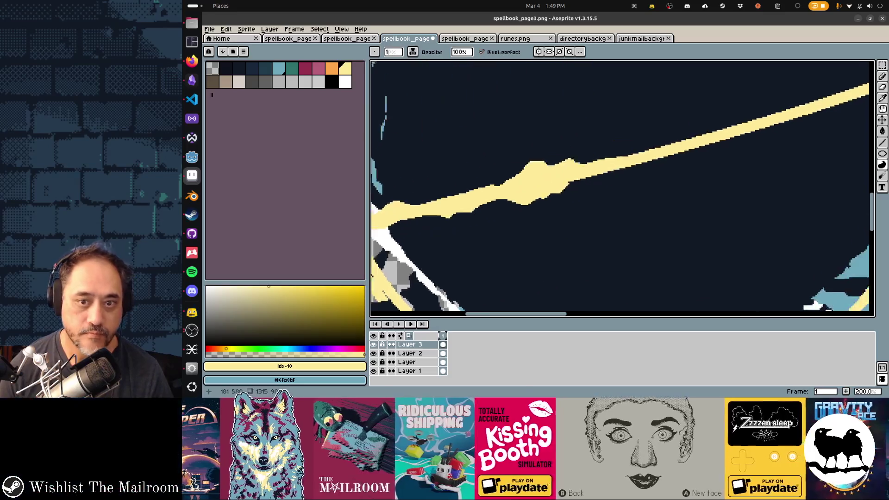
scroll(510, 152, right, 5)
scroll(622, 188, right, 2)
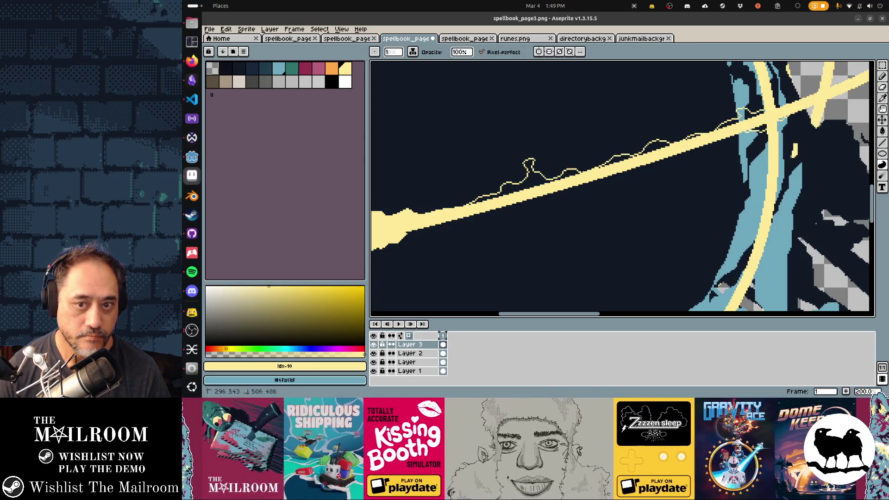
drag(690, 162, 530, 217)
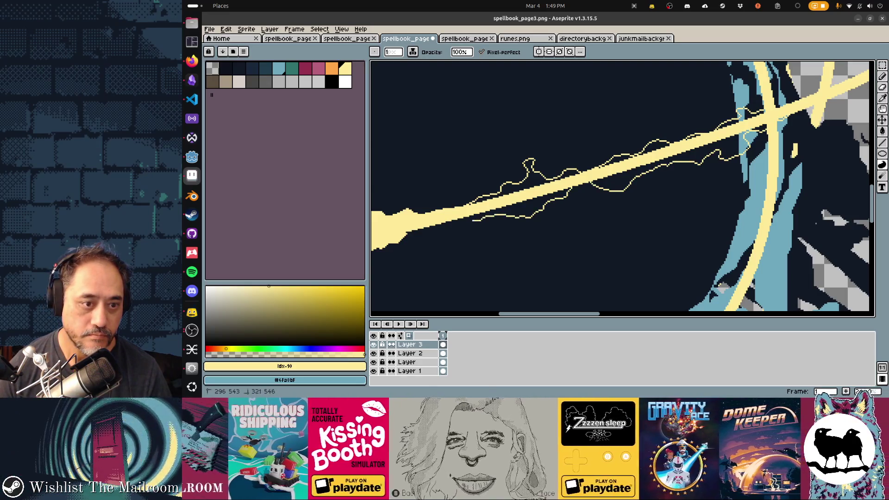
click(556, 197)
scroll(622, 189, right, 5)
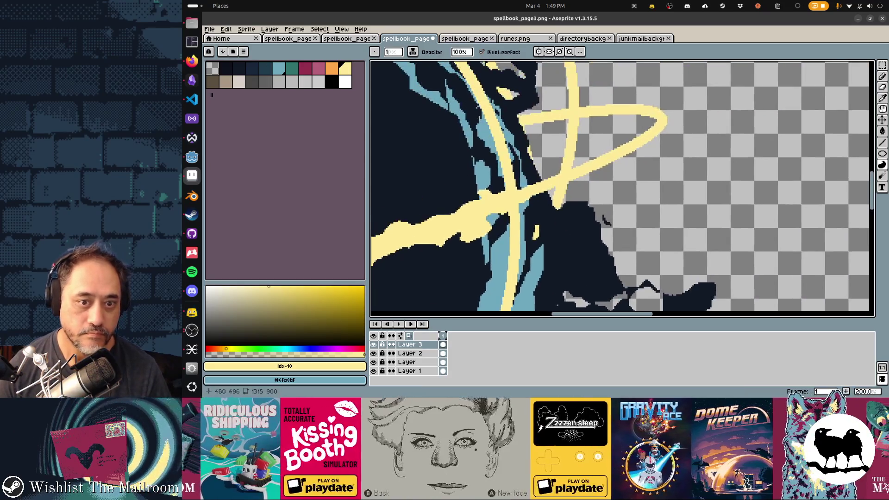
mouse_move(532, 182)
mouse_down()
mouse_move(651, 123)
mouse_move(647, 140)
mouse_move(612, 171)
mouse_up()
drag(528, 202, 529, 208)
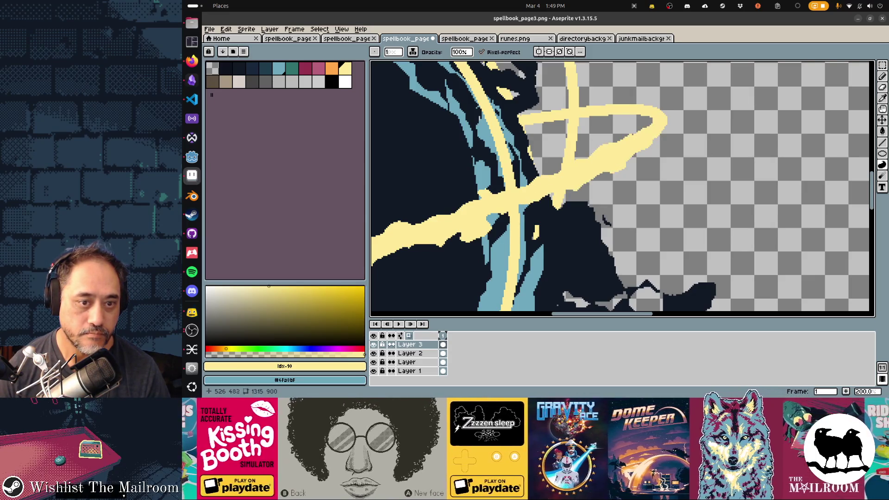
key(minus)
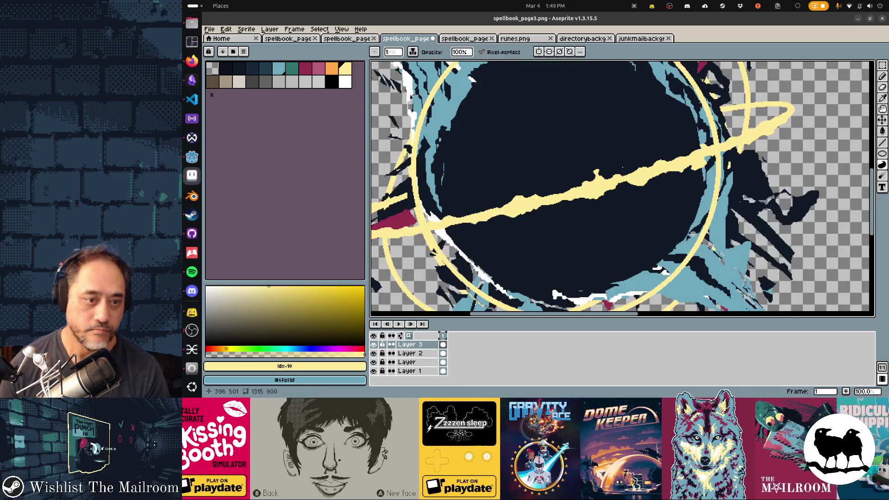
key(minus)
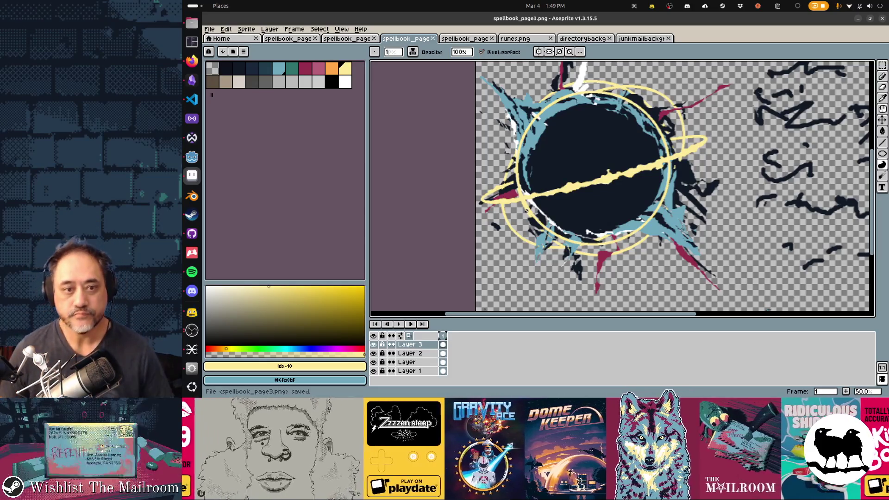
Shift the artwork on Layers 1–3 slightly up and right, save, and preview in Godot
key(minus)
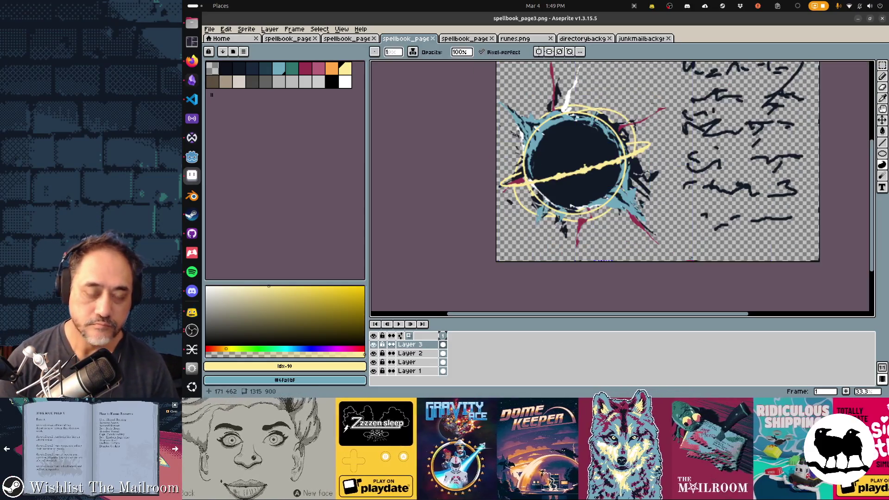
key(v)
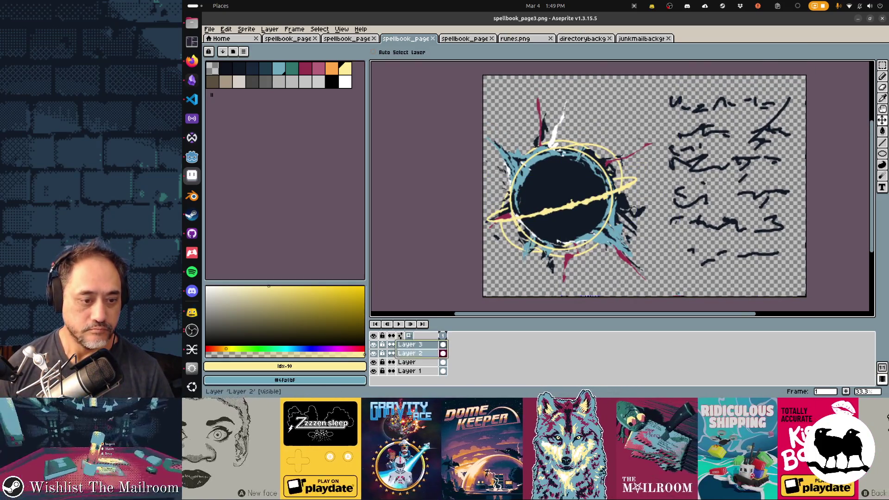
drag(406, 345, 406, 362)
key(ctrl+z)
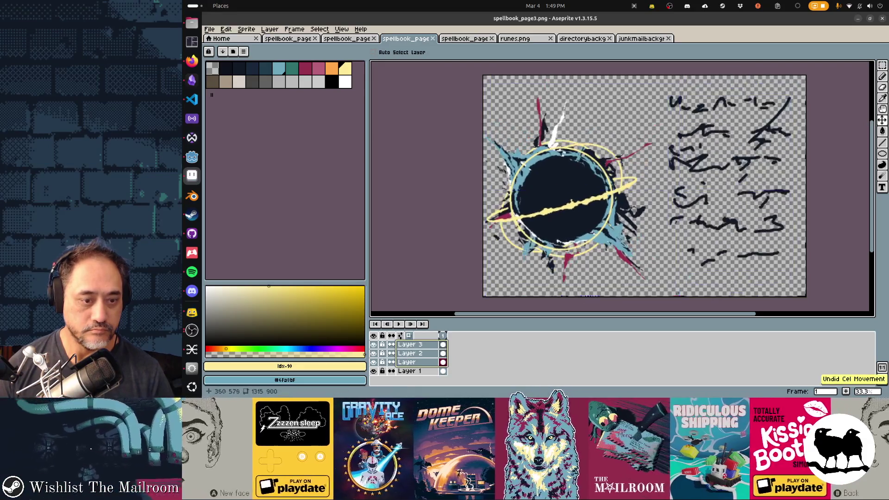
drag(407, 345, 406, 353)
mouse_move(533, 166)
mouse_down()
mouse_move(544, 150)
mouse_move(534, 159)
mouse_up()
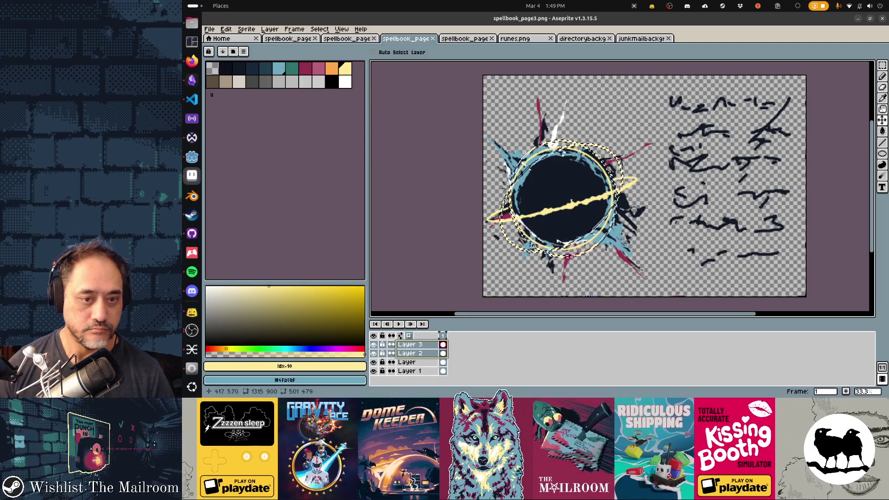
key(ctrl+z)
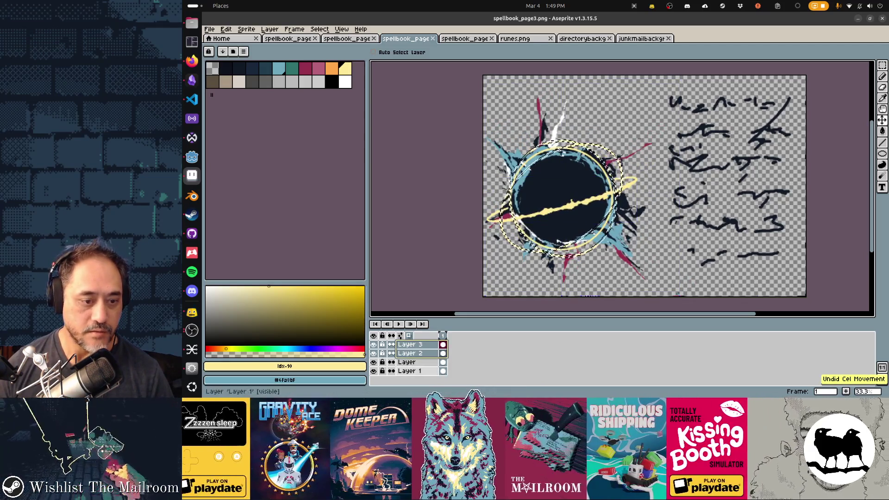
click(403, 371)
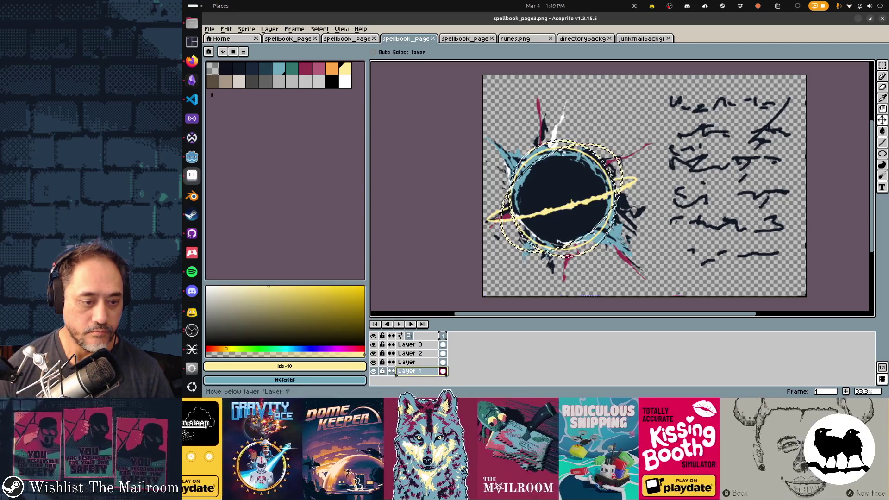
drag(408, 362, 407, 344)
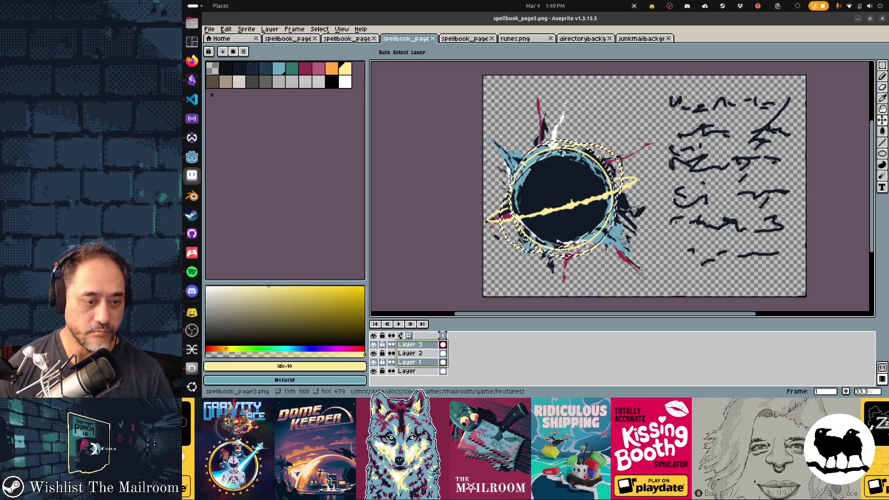
drag(530, 171, 532, 164)
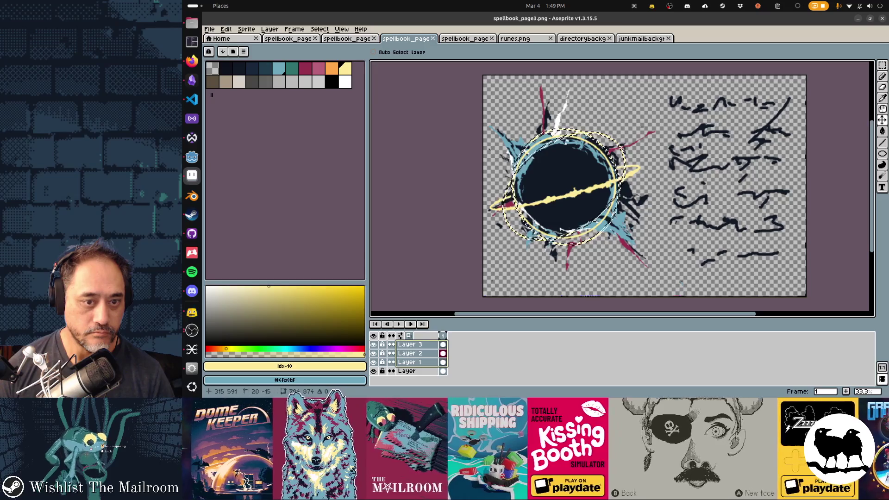
key(ctrl+s)
key(alt+Tab)
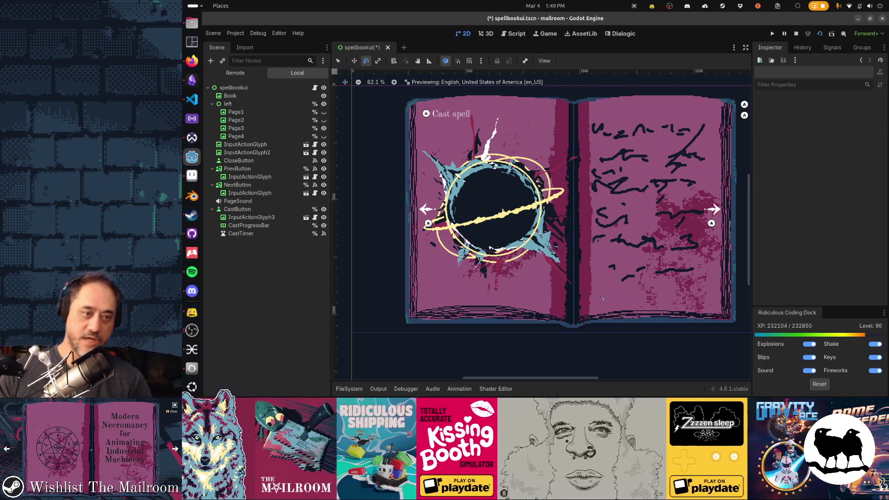
Nudge the artwork 3 pixels left, re-save spellbook_page3.png, and check it in Godot
key(alt+Tab)
drag(535, 159, 532, 159)
key(ctrl+s)
key(alt+Tab)
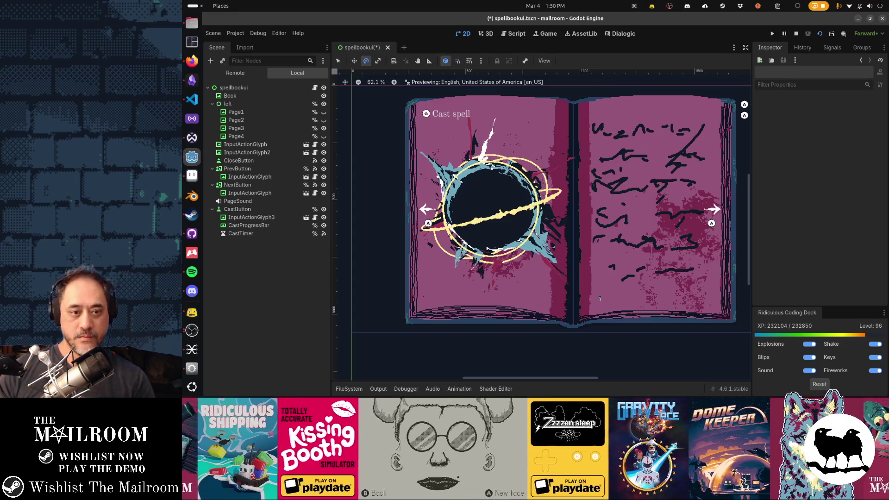
key(alt+Tab)
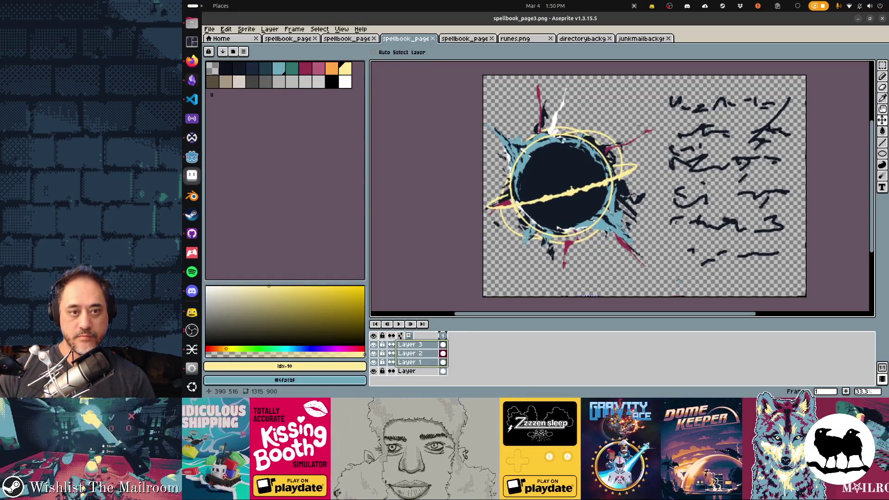
Save spellbook_page3.png, let Godot reimport it, and return to Aseprite
key(ctrl+s)
key(alt+Tab)
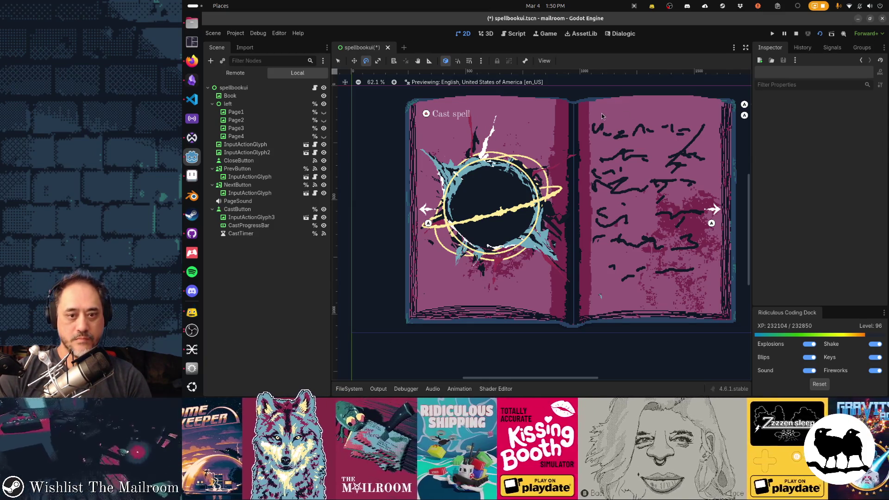
key(alt+Tab)
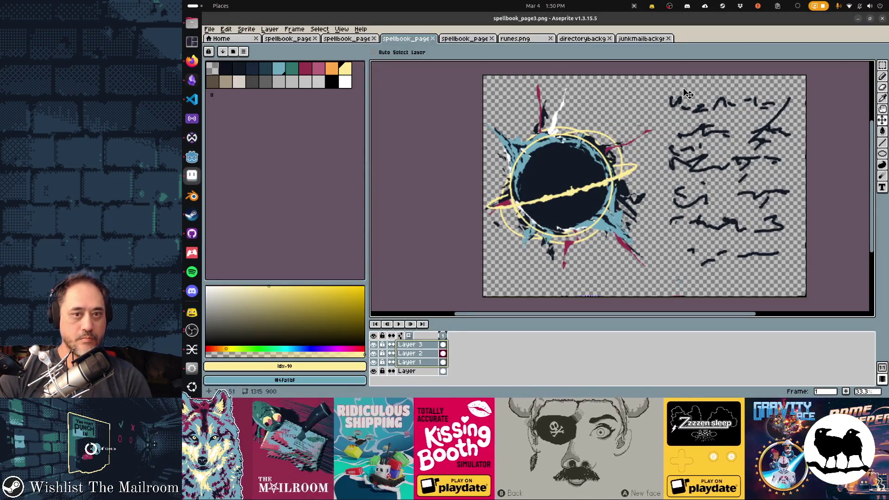
Add Layer 4 above the runes layer and frame a text box over the scribbled runes
click(407, 371)
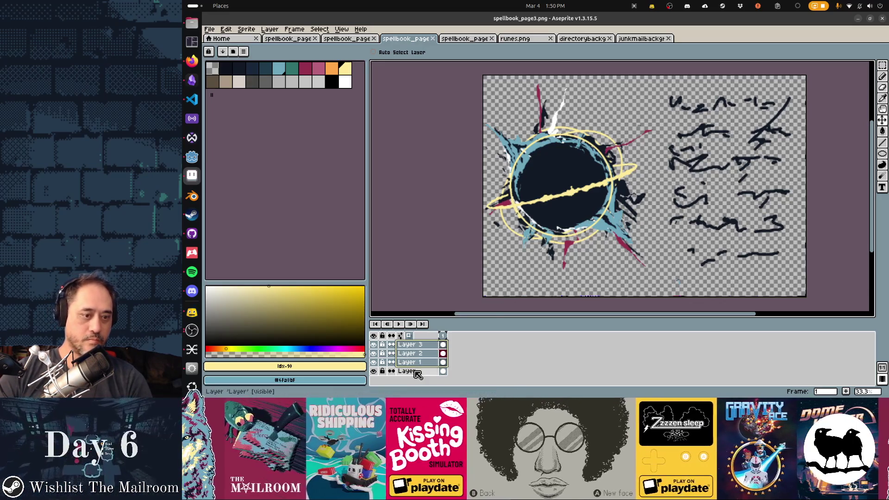
key(shift+n)
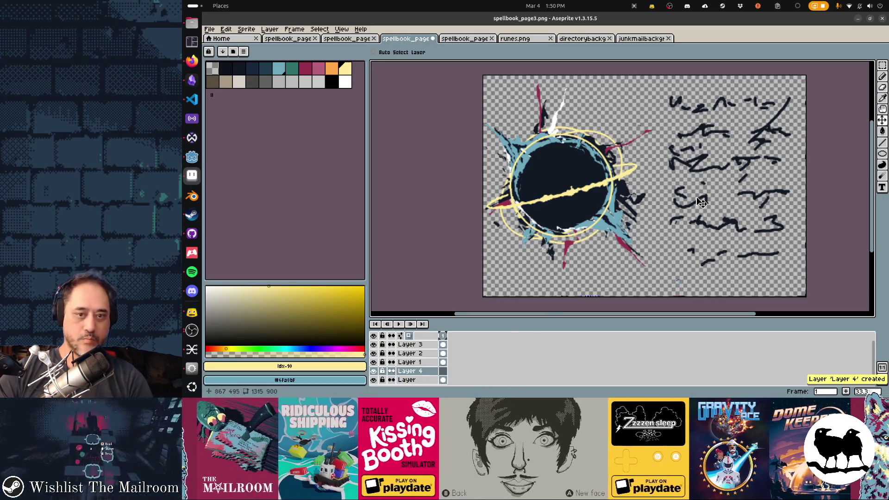
key(t)
mouse_move(665, 89)
mouse_down()
mouse_move(799, 244)
mouse_move(796, 271)
mouse_up()
Browse the alphabetical list of installed fonts, currently set to Georgia
click(419, 53)
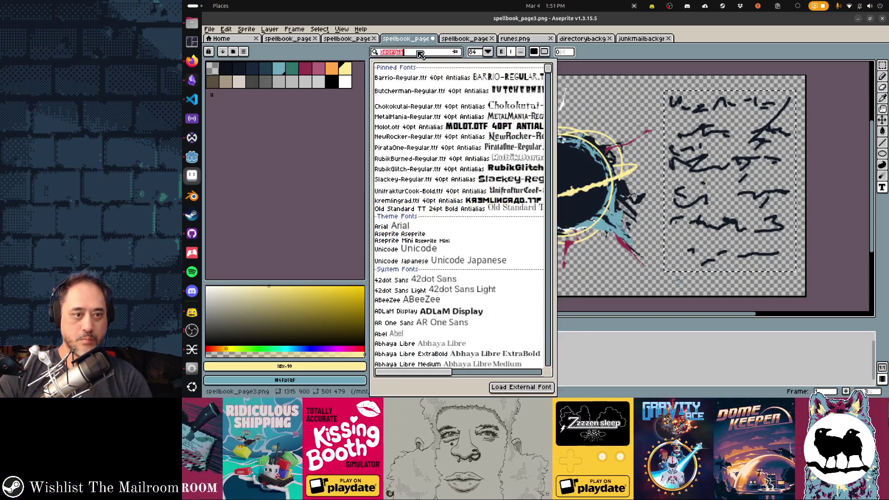
scroll(467, 148, down, 8)
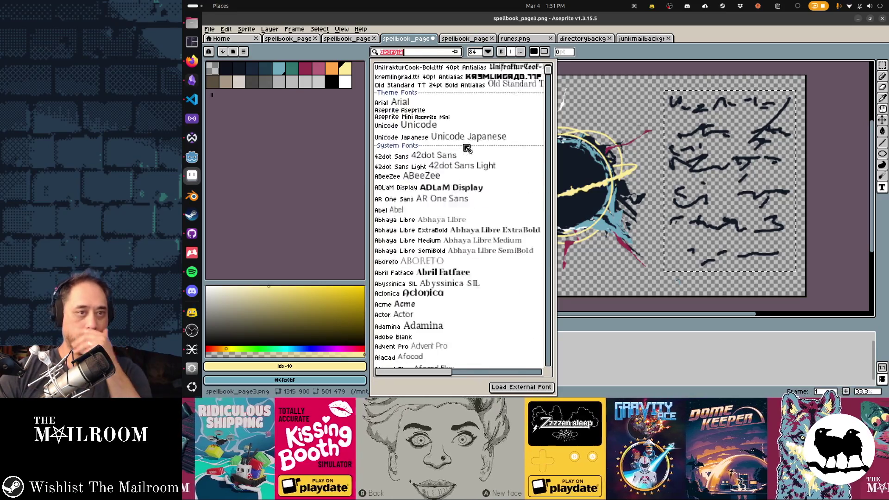
scroll(467, 148, down, 10)
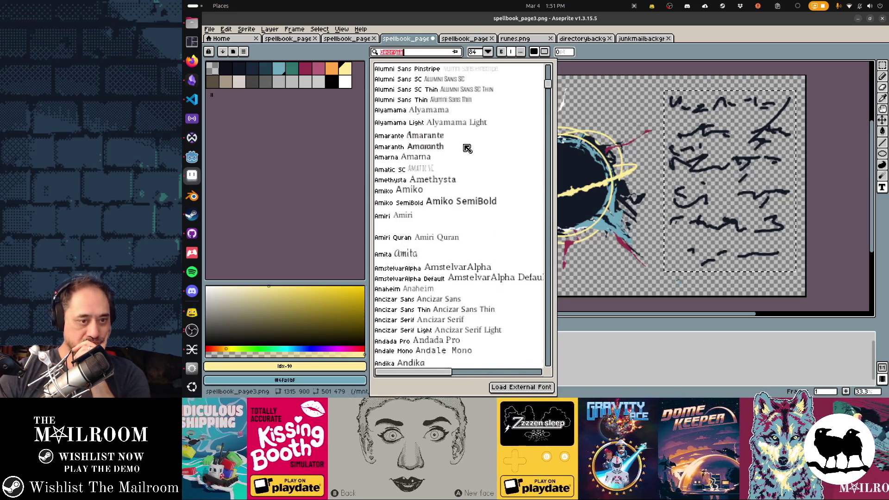
scroll(467, 148, down, 10)
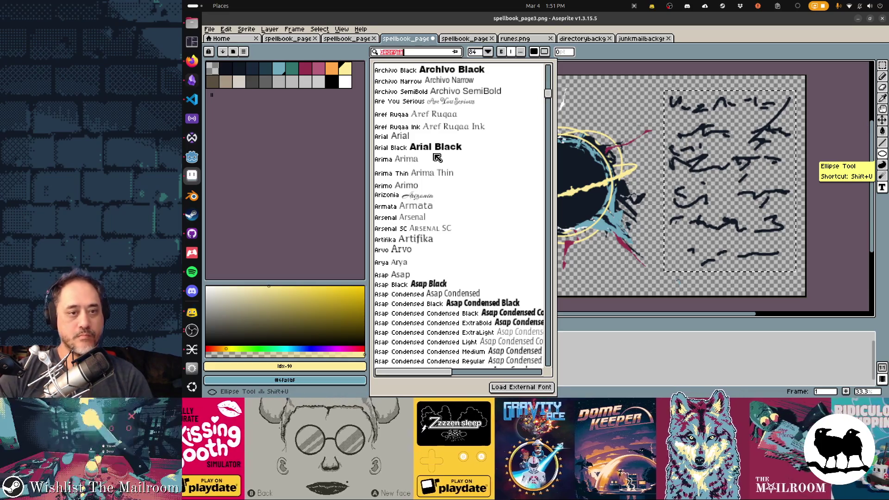
scroll(516, 124, down, 5)
scroll(516, 125, down, 15)
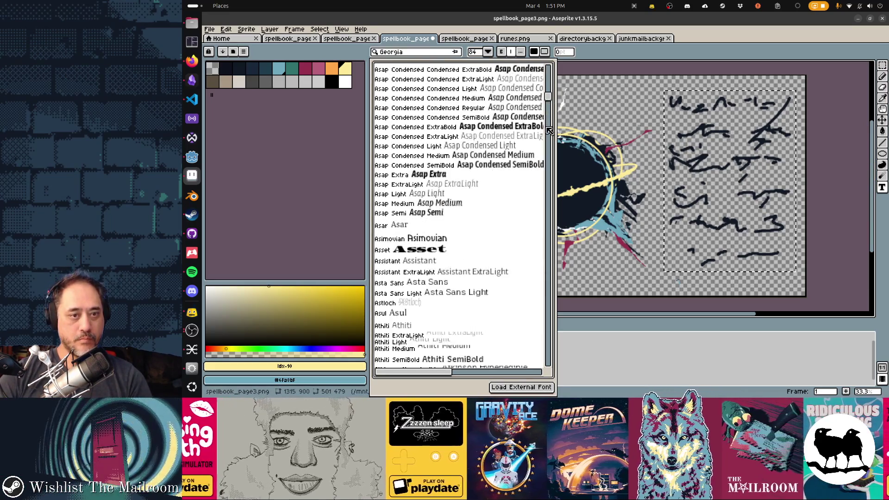
scroll(463, 162, down, 20)
scroll(470, 167, up, 6)
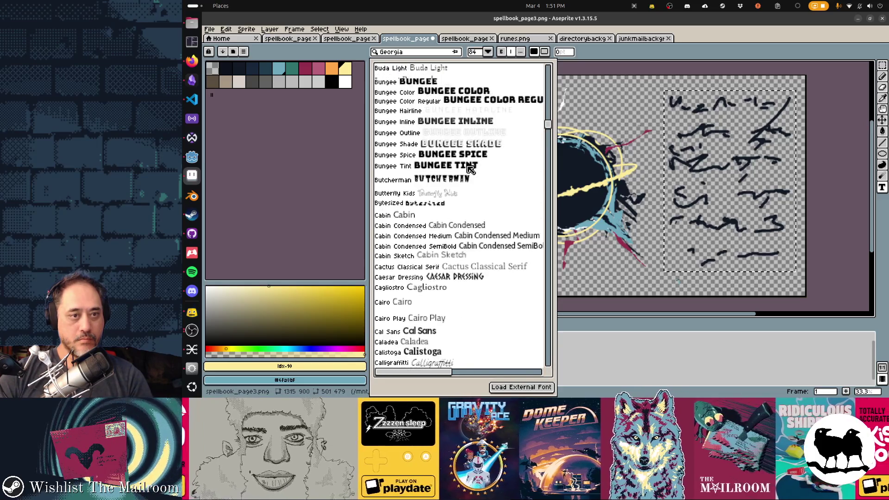
scroll(470, 167, up, 20)
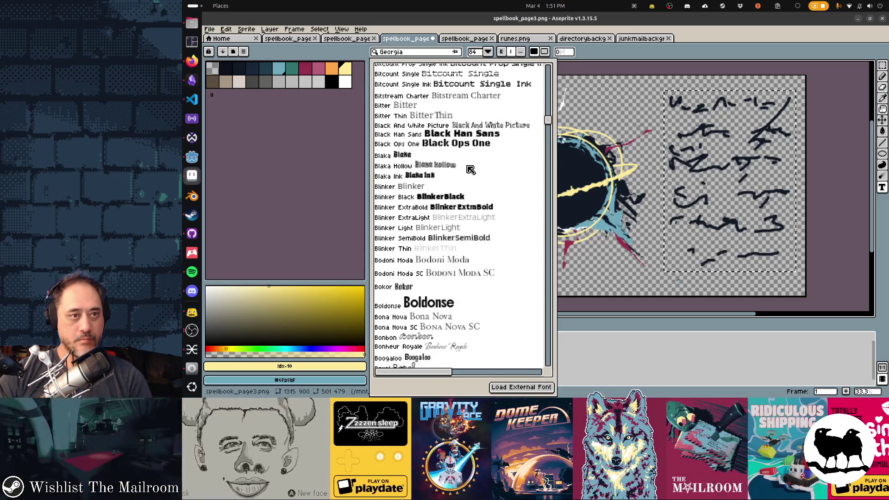
Filter the font list by 'noto' and choose Noto Serif Ethiopic
click(413, 52)
text(noto)
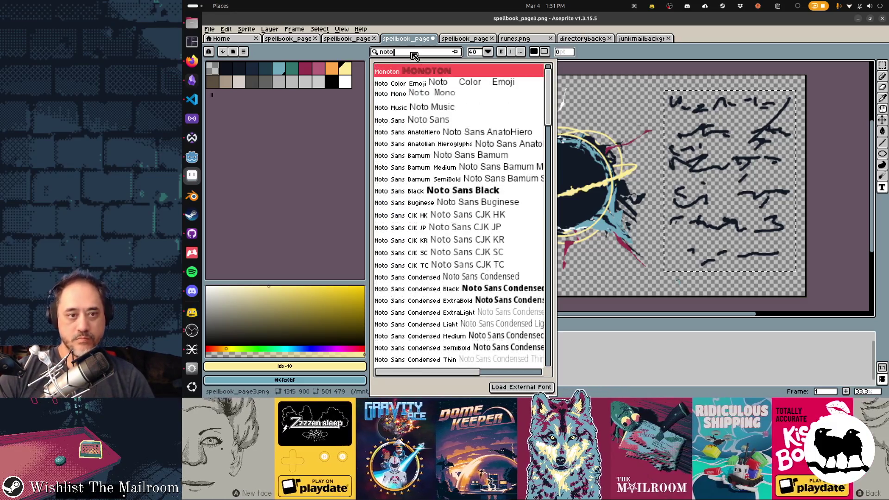
scroll(463, 139, down, 10)
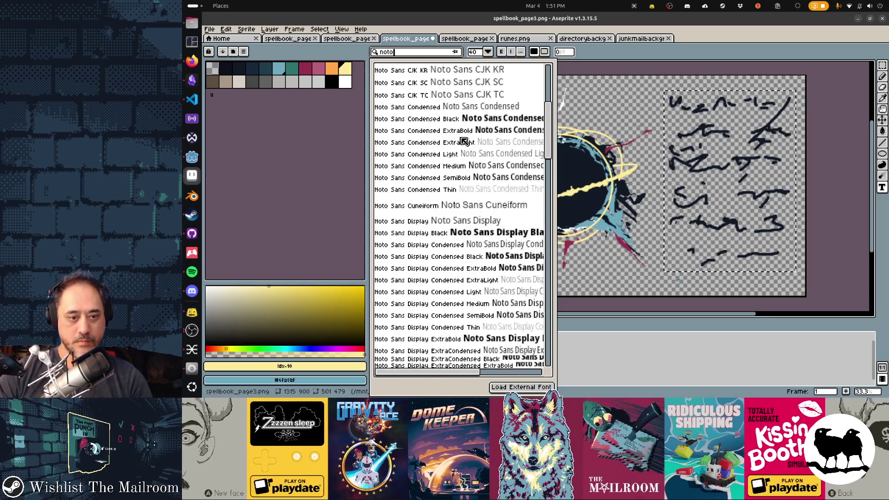
scroll(463, 140, down, 10)
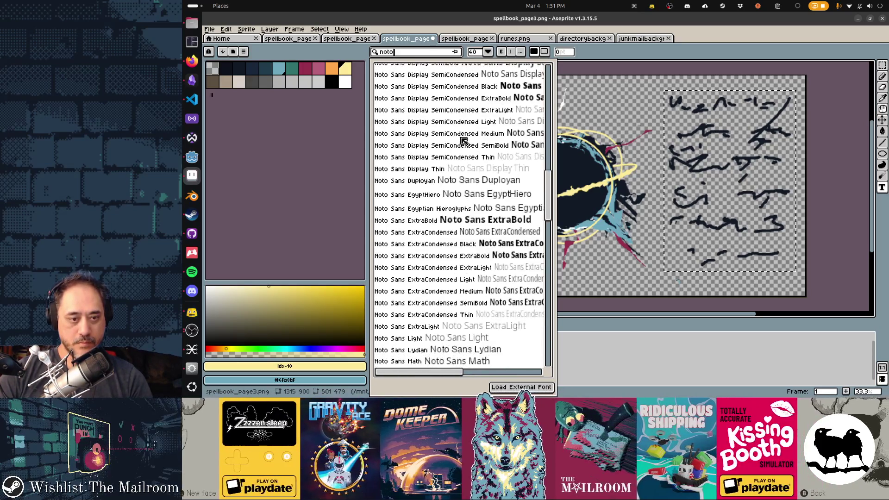
scroll(463, 140, down, 10)
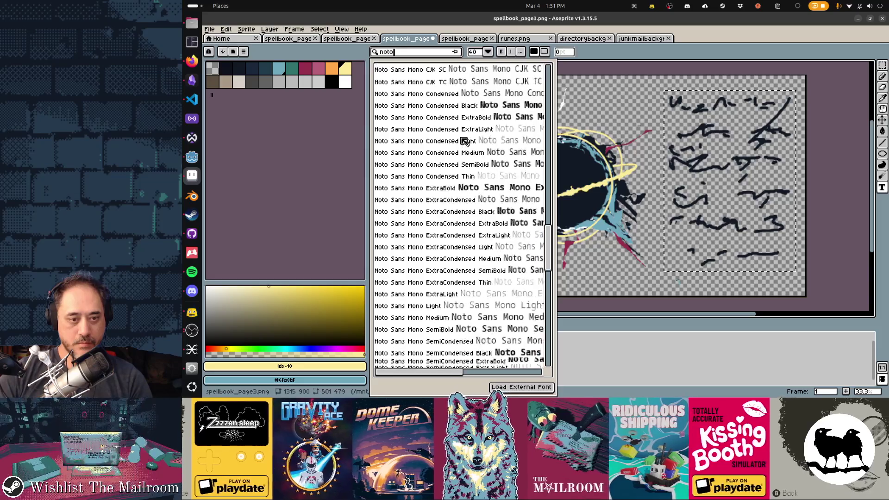
scroll(463, 139, down, 10)
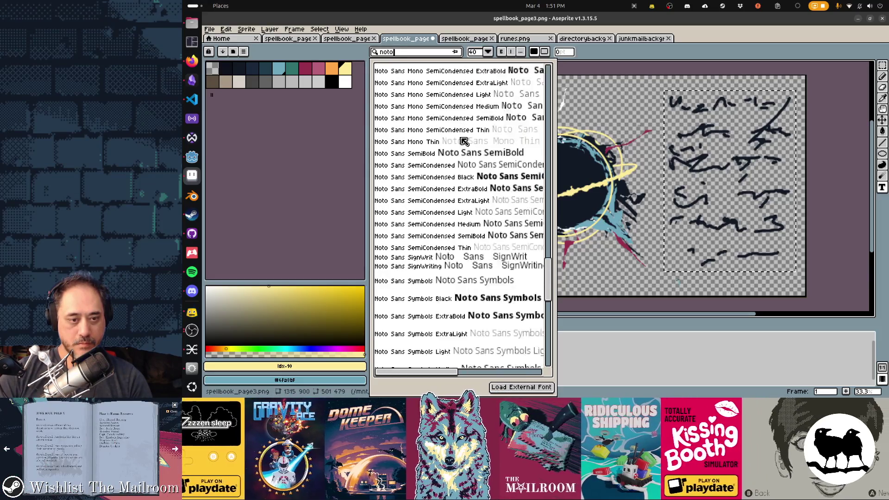
scroll(463, 139, down, 10)
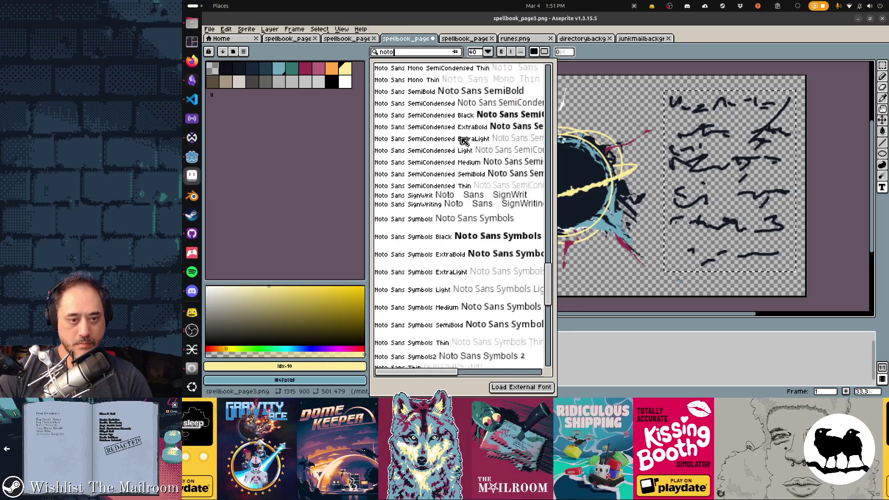
scroll(464, 140, down, 10)
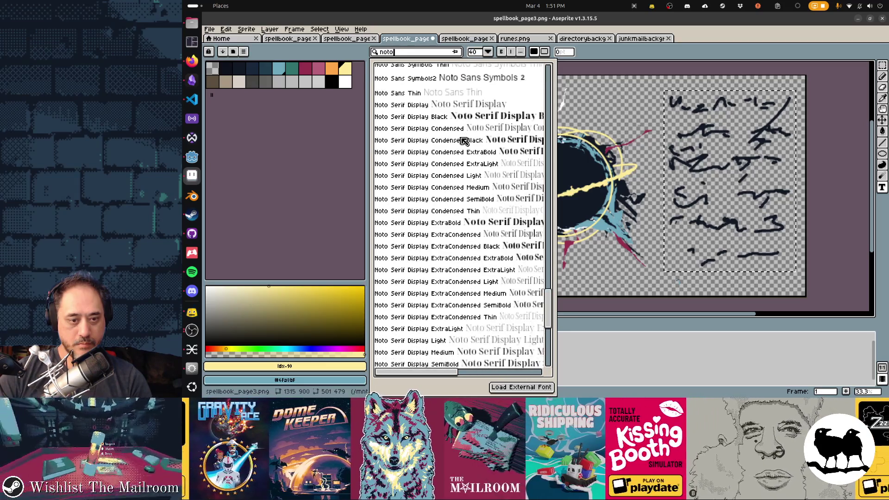
scroll(464, 140, down, 5)
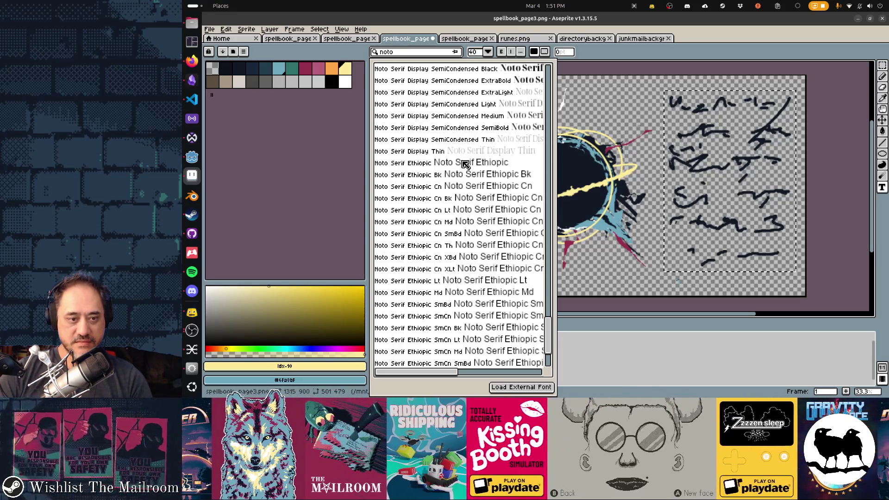
click(464, 163)
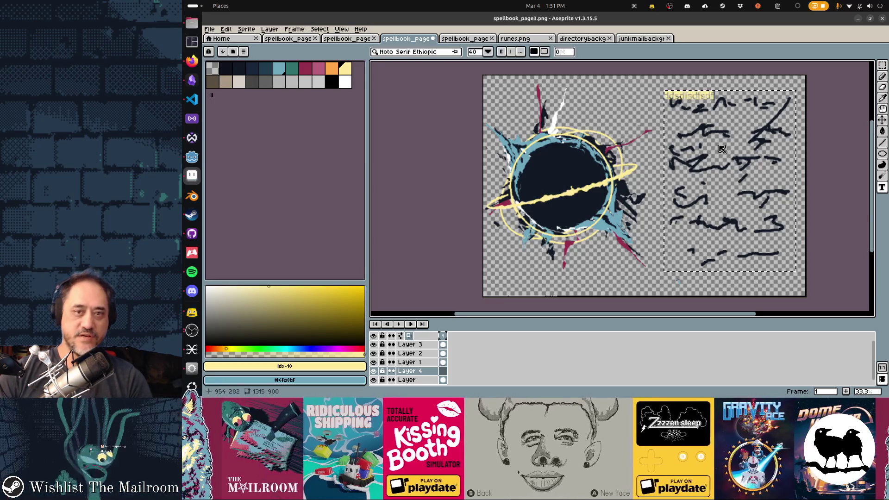
Preview and discard sample text, pick dark navy as text colour, and hide the runes layer
key(BackSpace)
key(BackSpace)
key(BackSpace)
text(AS;LAKSD;LK)
key(Escape)
click(244, 69)
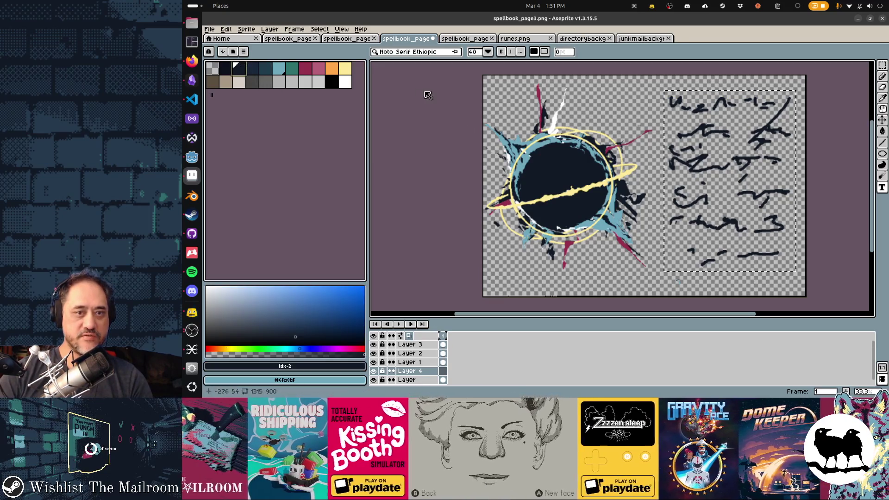
key(ctrl+d)
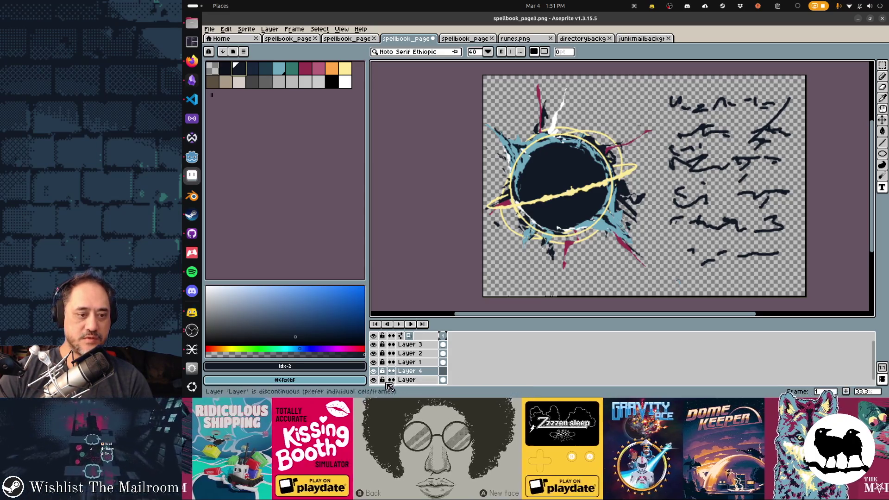
click(374, 380)
Draw a text box across the top of the rune area and set the font size to 70
drag(662, 89, 791, 134)
click(477, 53)
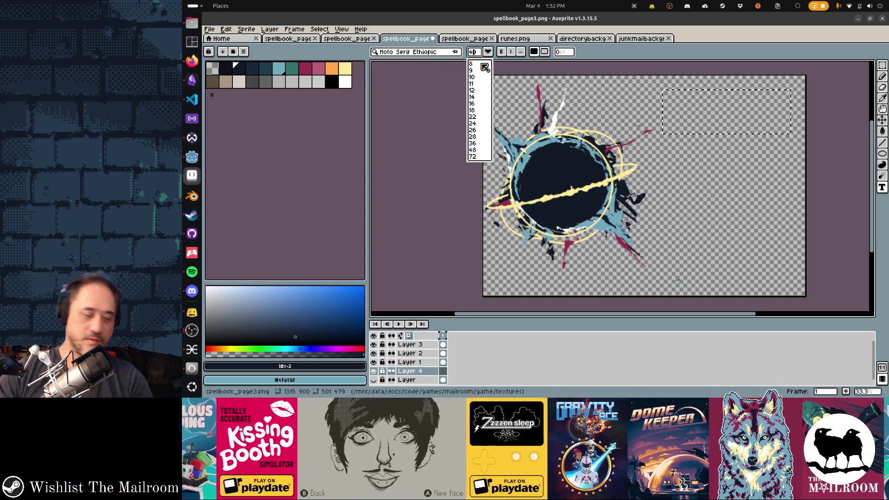
text(7)
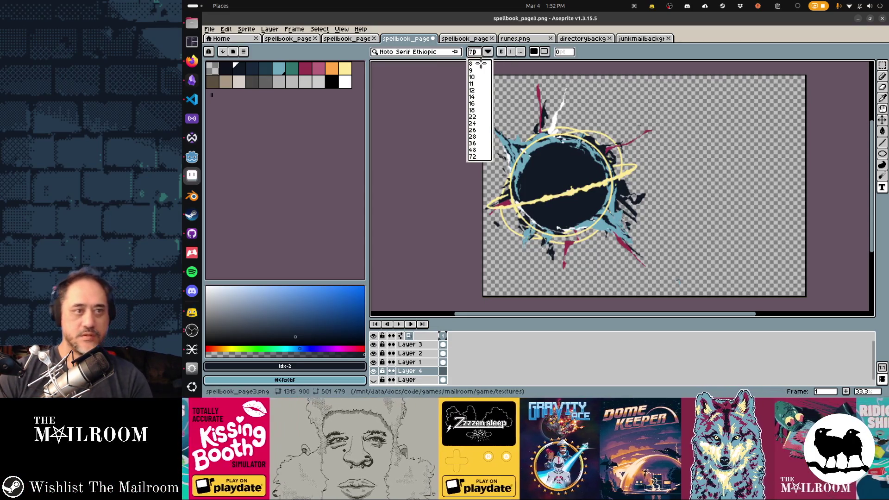
click(380, 53)
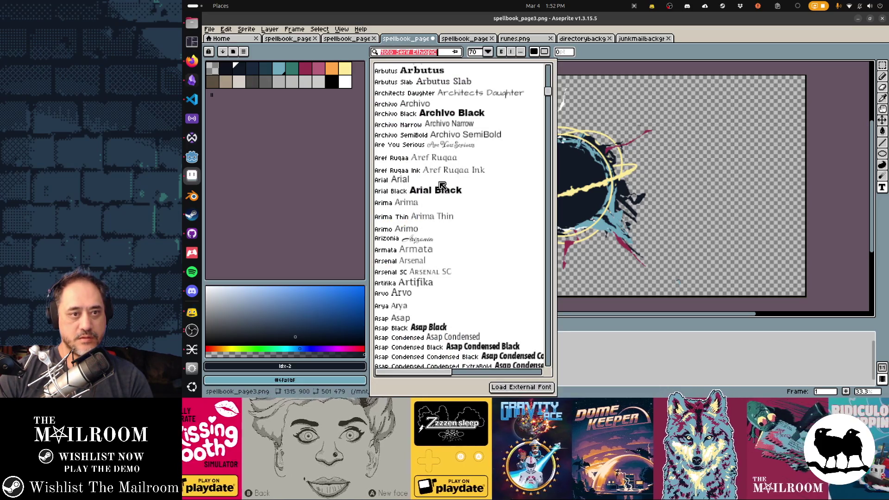
Scroll through the whole font list, then close it keeping Noto Serif Ethiopic at size 70
scroll(442, 185, down, 6)
scroll(545, 97, down, 15)
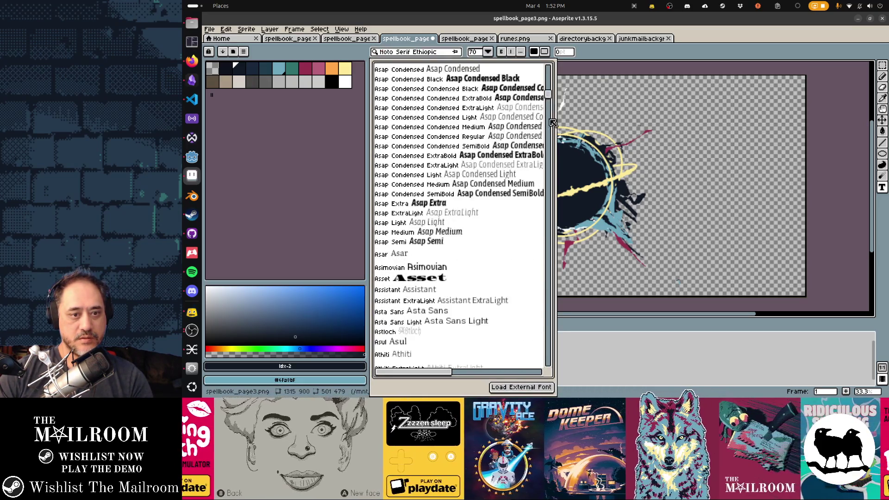
scroll(554, 233, down, 20)
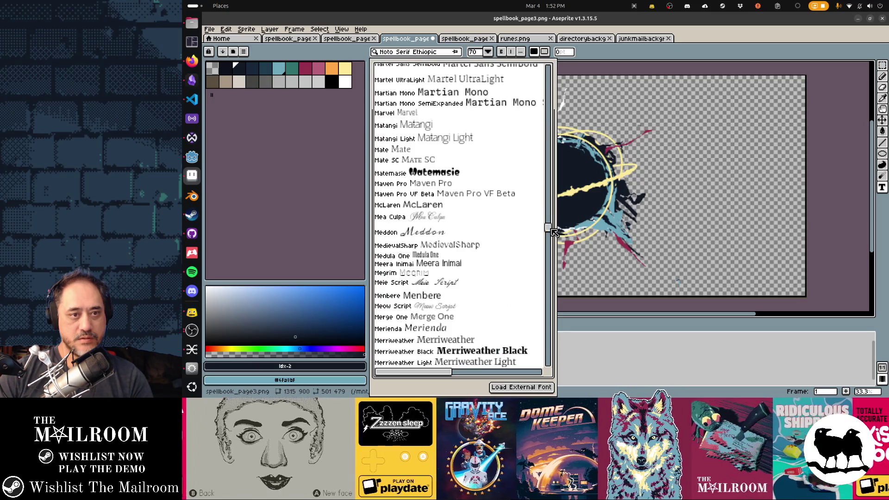
scroll(555, 251, down, 20)
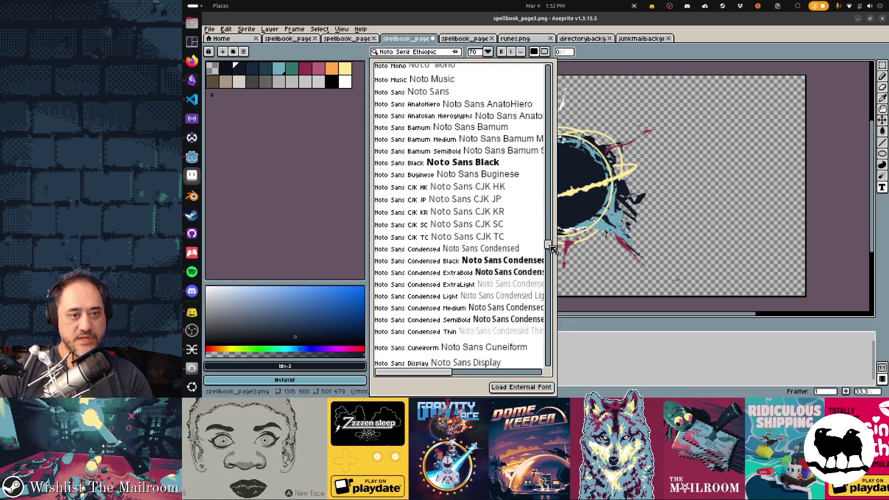
scroll(553, 282, down, 15)
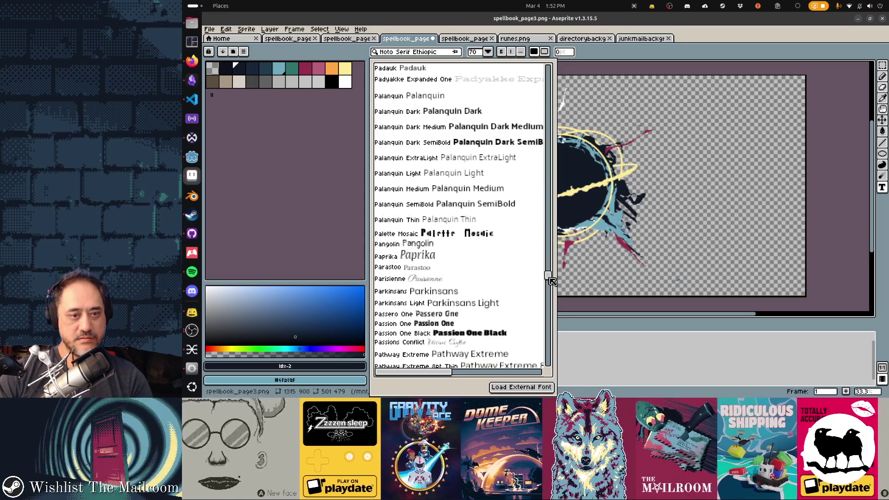
scroll(553, 299, down, 10)
scroll(552, 303, down, 20)
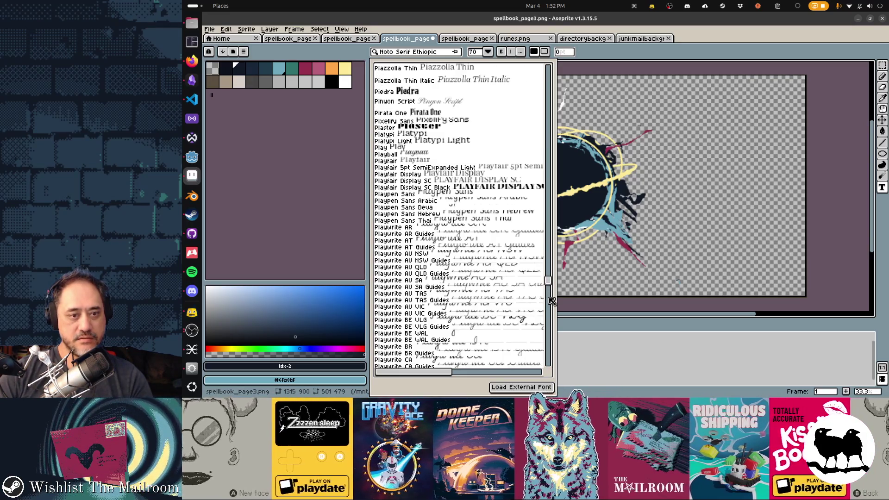
scroll(550, 312, down, 20)
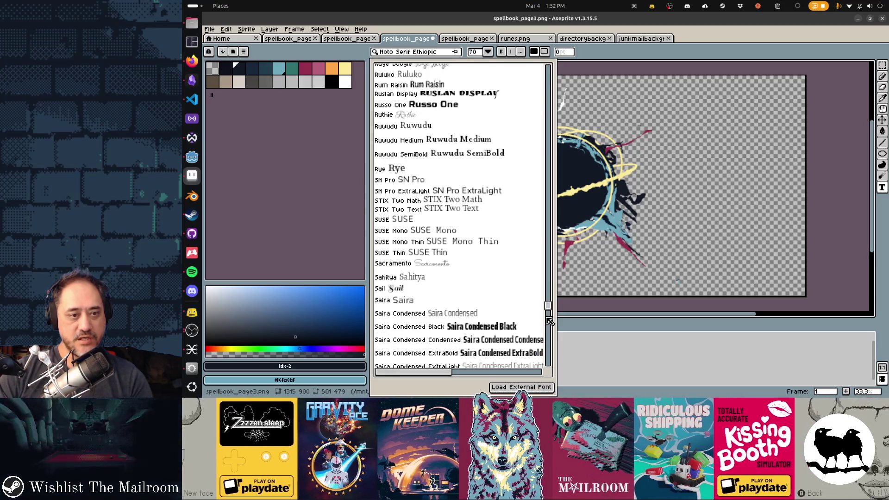
scroll(548, 315, down, 15)
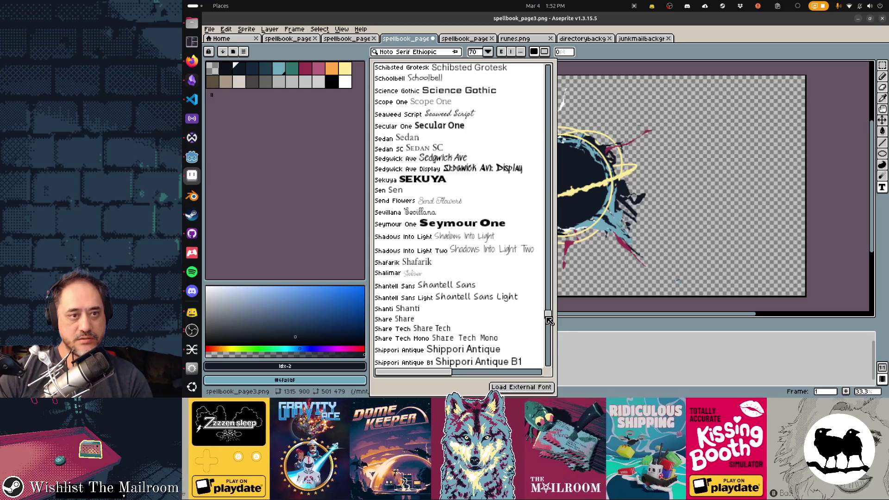
scroll(548, 323, down, 5)
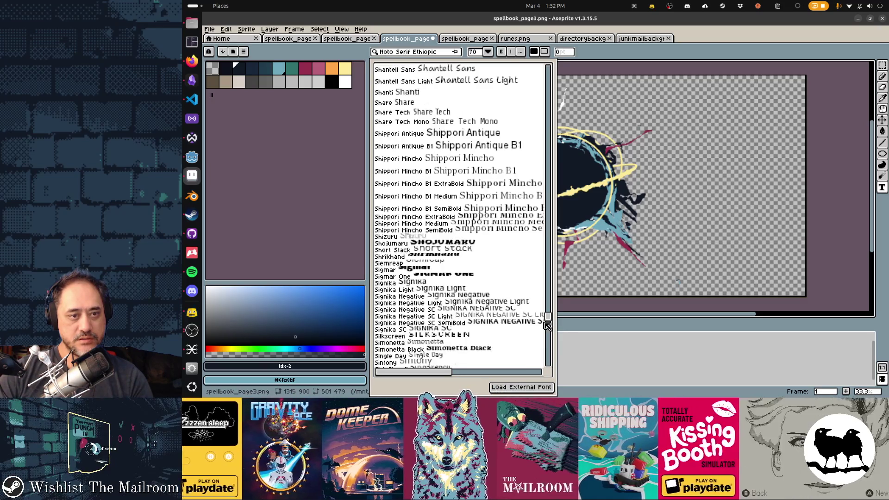
scroll(547, 333, down, 5)
scroll(550, 347, down, 5)
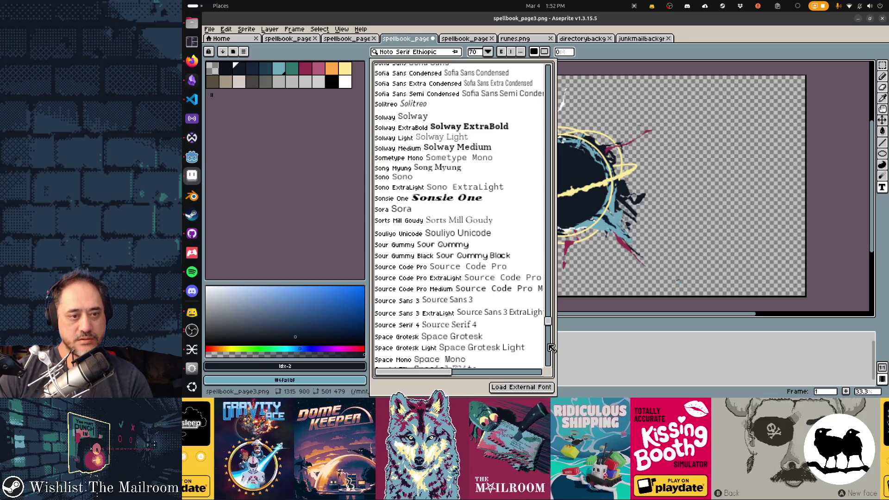
scroll(551, 347, down, 5)
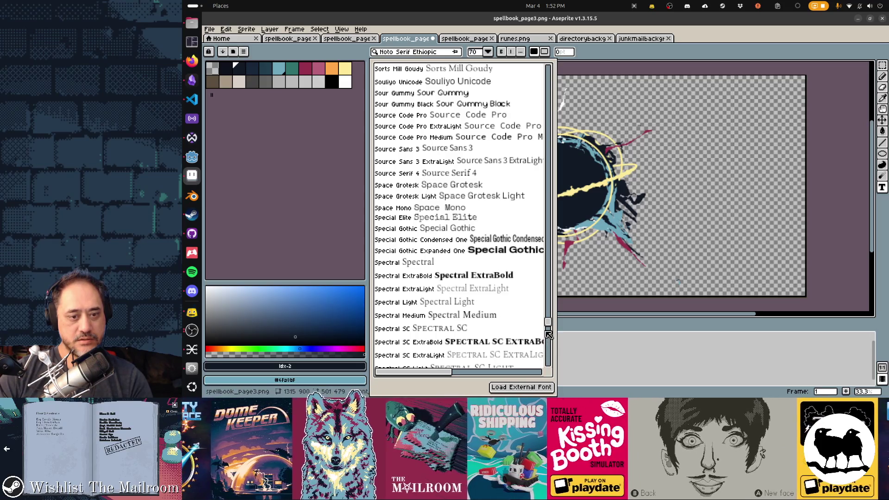
scroll(550, 345, down, 5)
scroll(551, 348, down, 10)
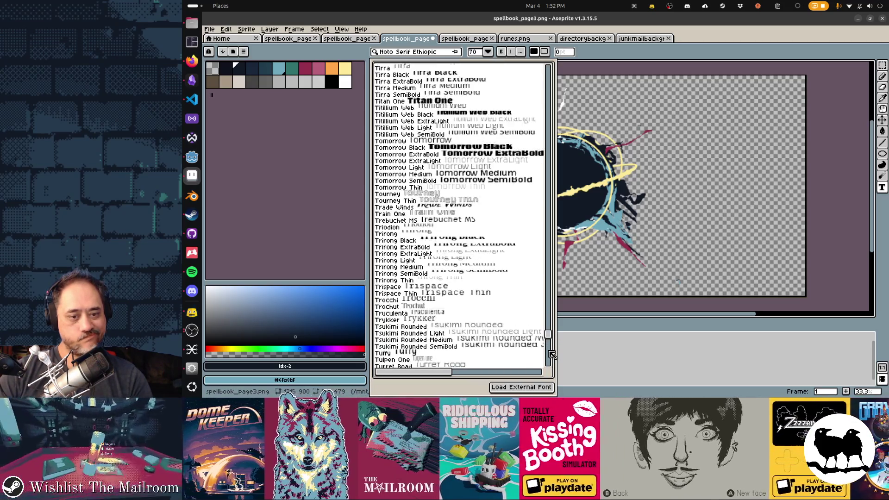
scroll(551, 361, down, 10)
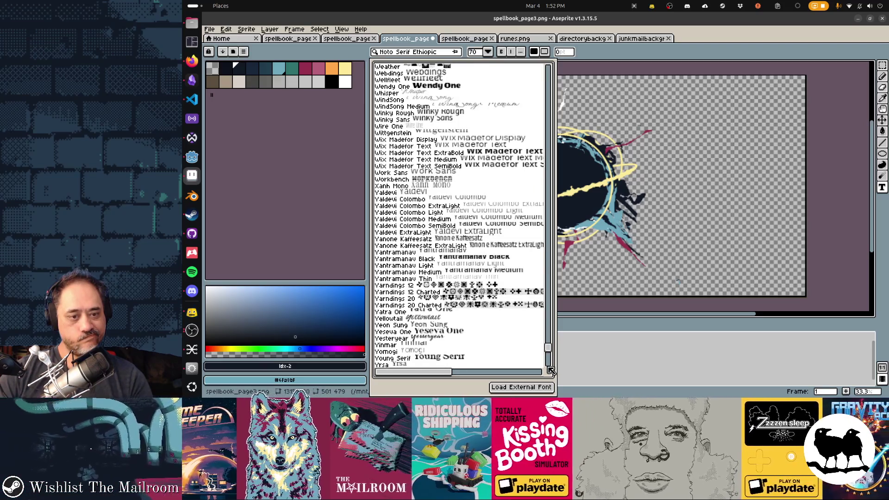
scroll(551, 368, down, 10)
scroll(551, 352, down, 5)
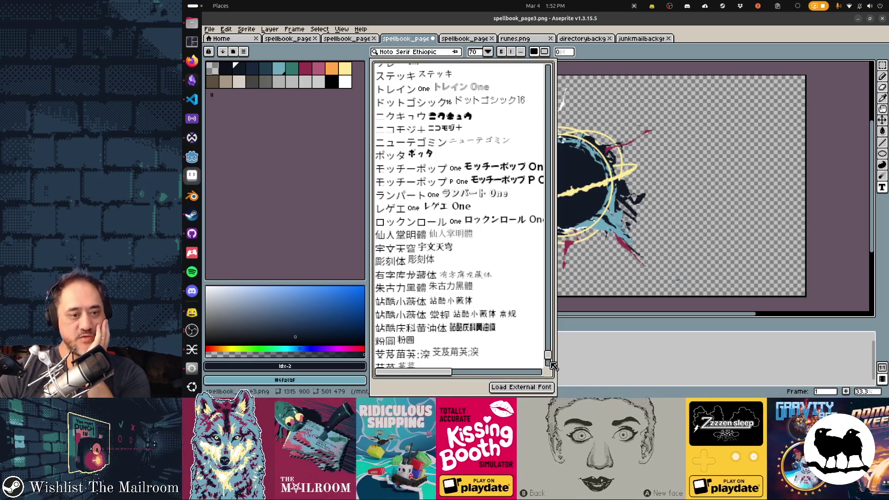
scroll(551, 368, down, 4)
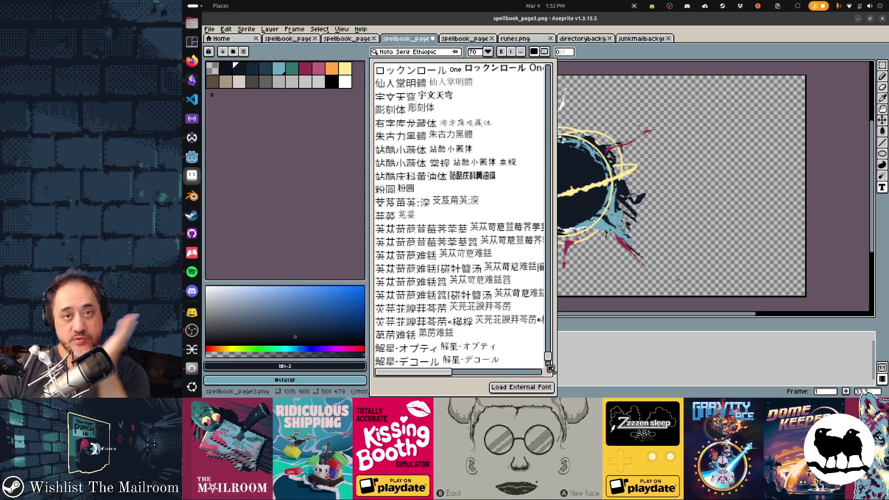
scroll(548, 364, up, 4)
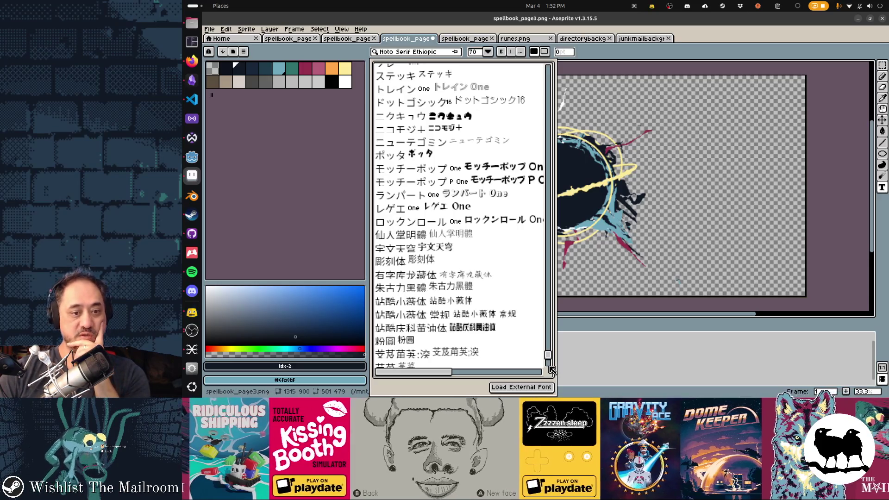
scroll(552, 369, down, 10)
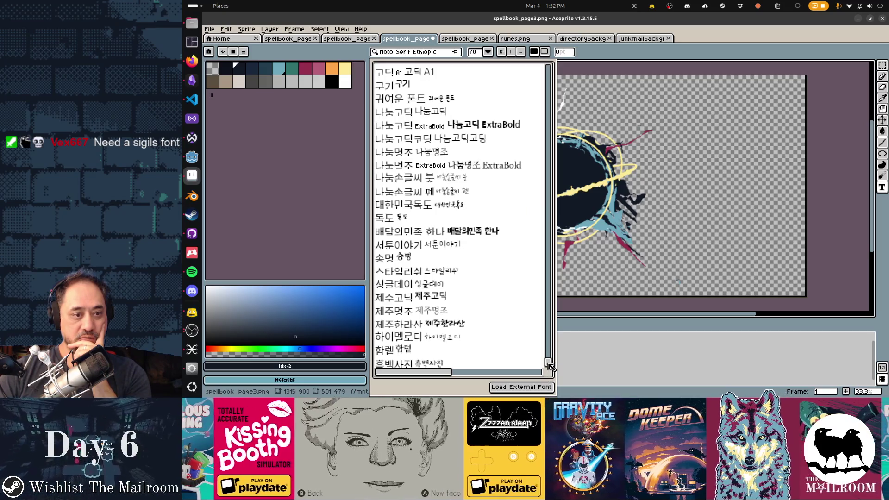
scroll(549, 343, up, 8)
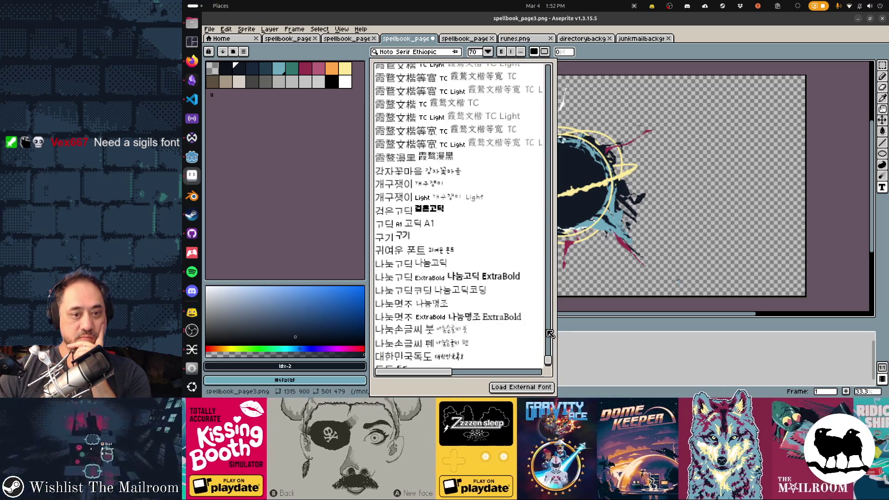
scroll(550, 329, up, 7)
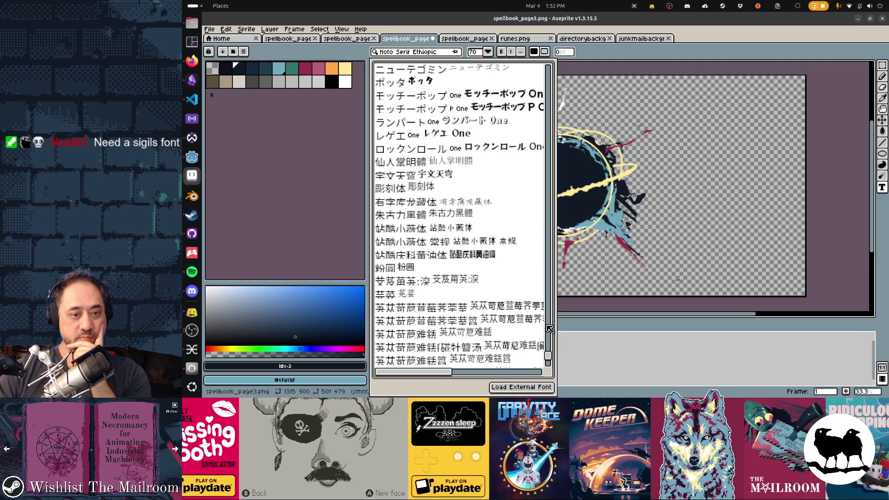
scroll(550, 325, up, 10)
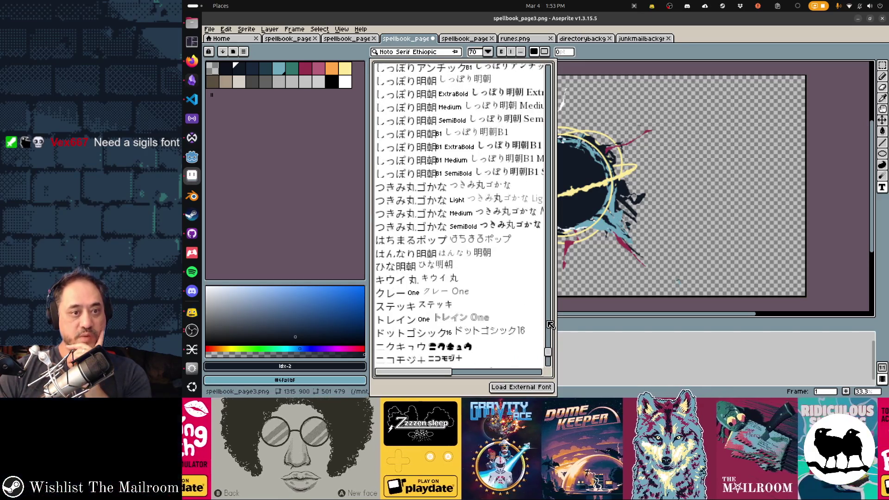
scroll(550, 325, up, 5)
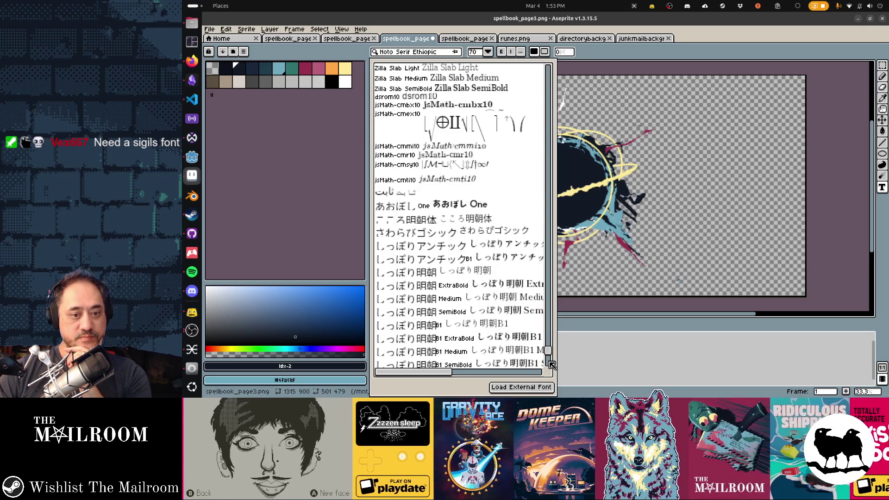
scroll(552, 365, down, 4)
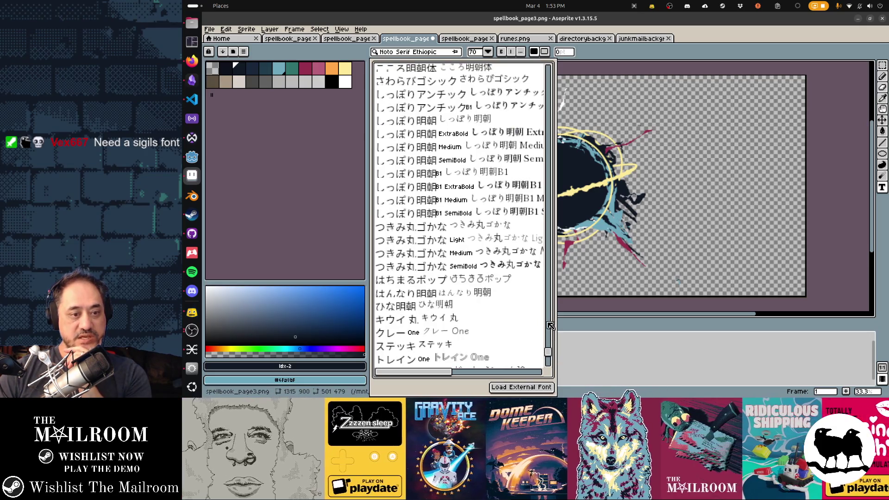
scroll(550, 326, up, 4)
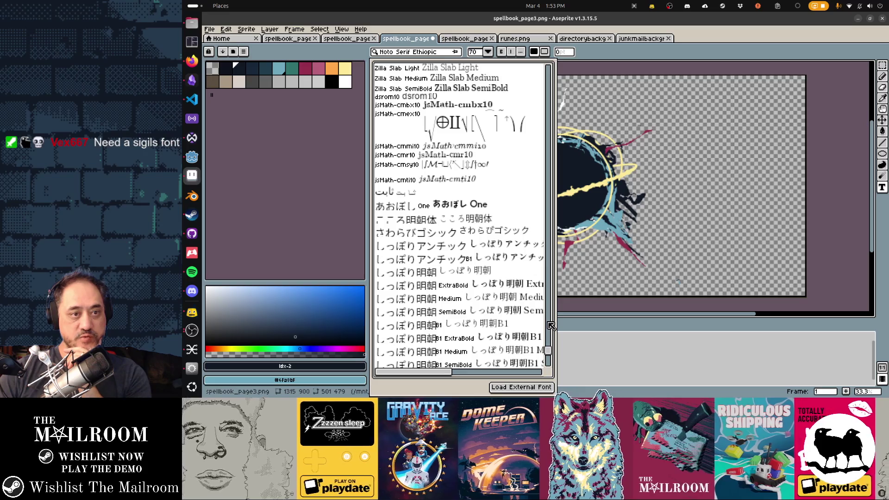
scroll(551, 326, up, 6)
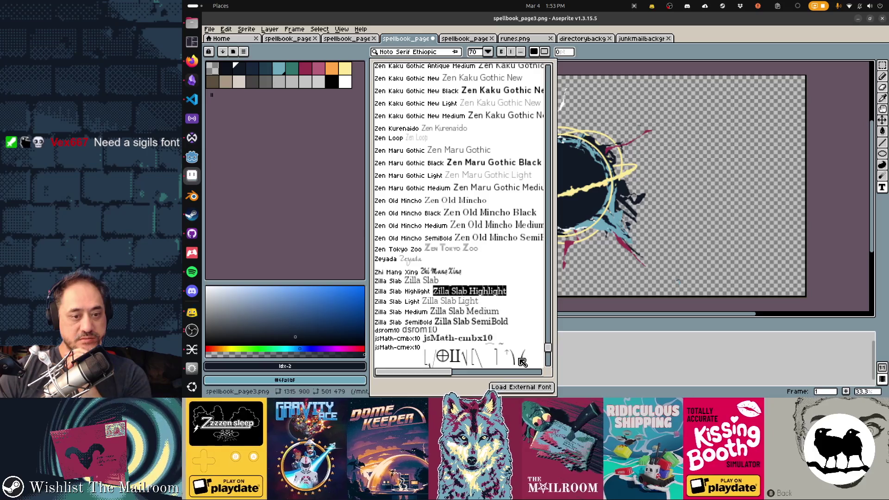
scroll(550, 310, up, 5)
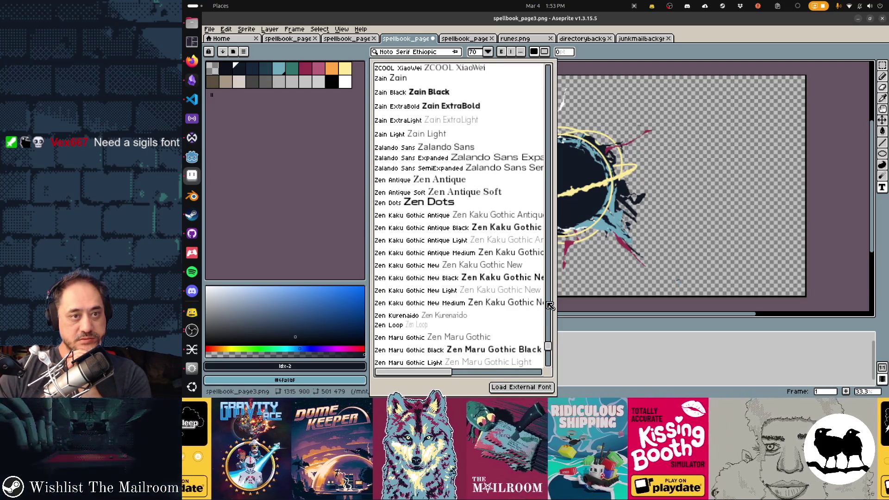
scroll(551, 295, up, 5)
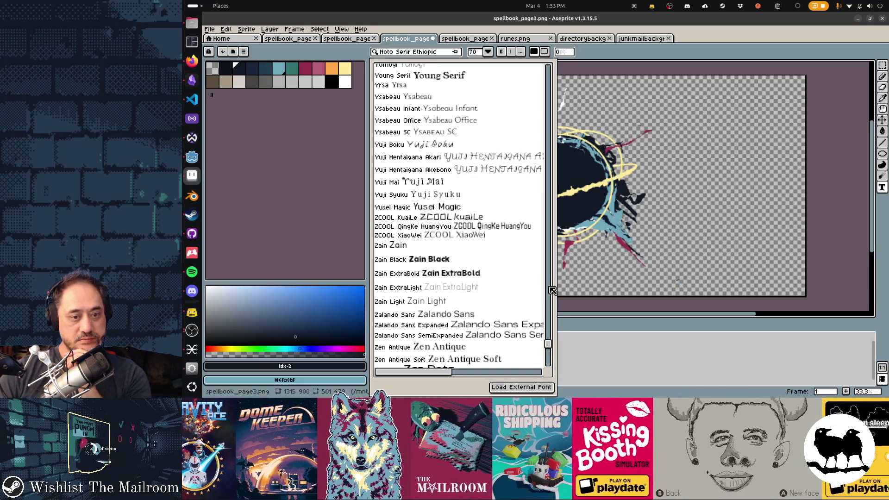
scroll(553, 290, up, 5)
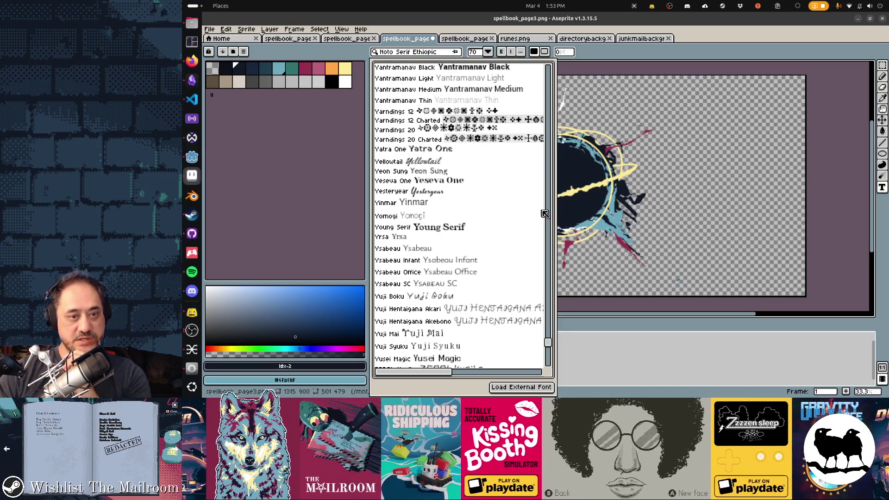
scroll(549, 216, up, 5)
scroll(551, 218, up, 5)
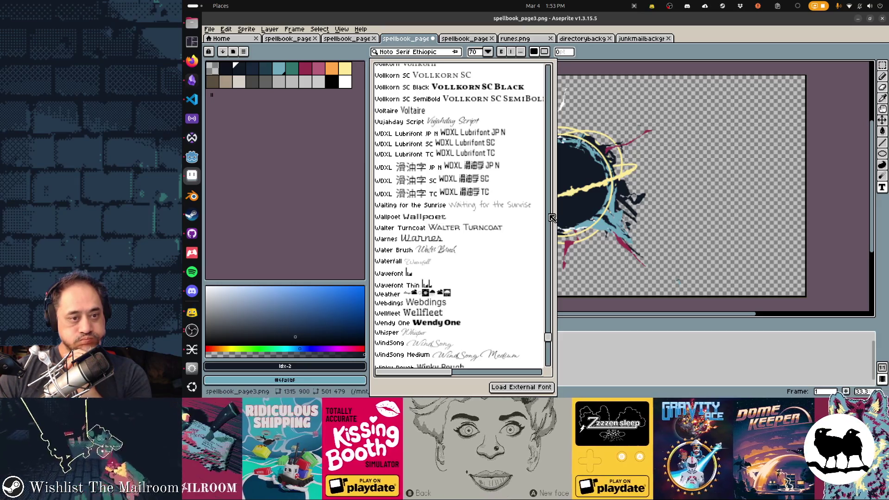
scroll(502, 285, up, 10)
scroll(502, 287, up, 10)
scroll(502, 287, up, 10)
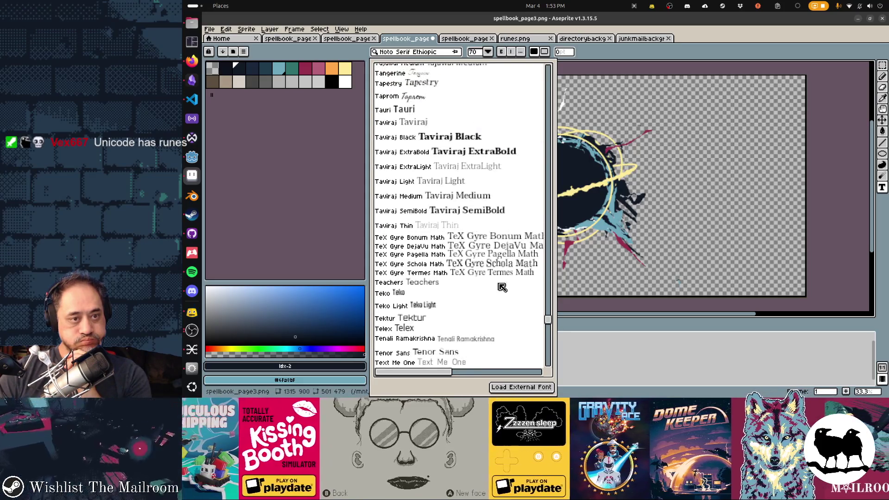
scroll(502, 287, up, 3)
scroll(502, 287, up, 10)
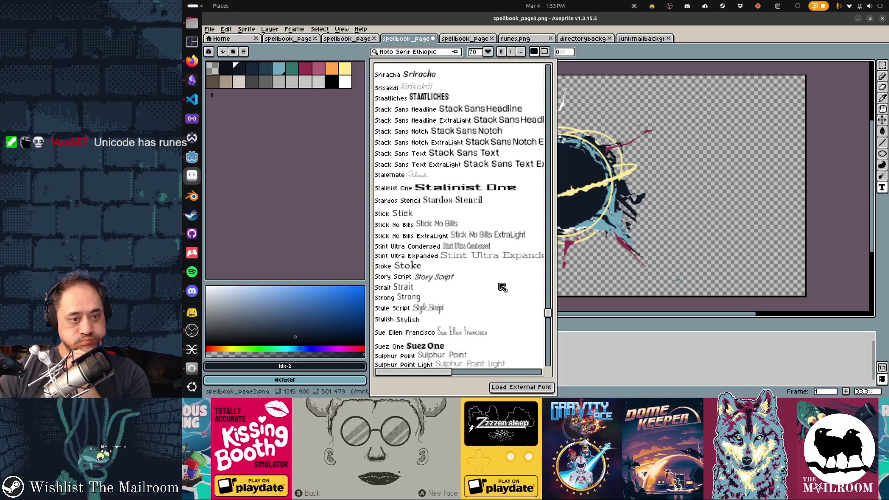
scroll(502, 288, up, 10)
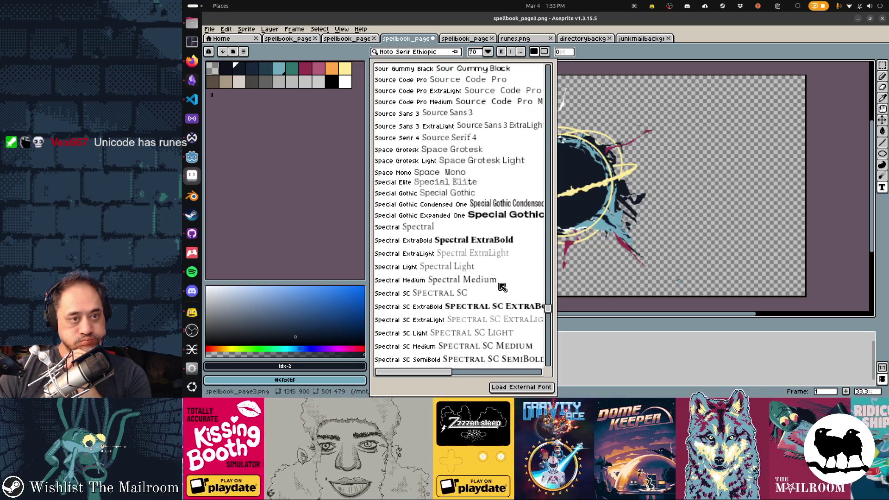
scroll(502, 287, up, 5)
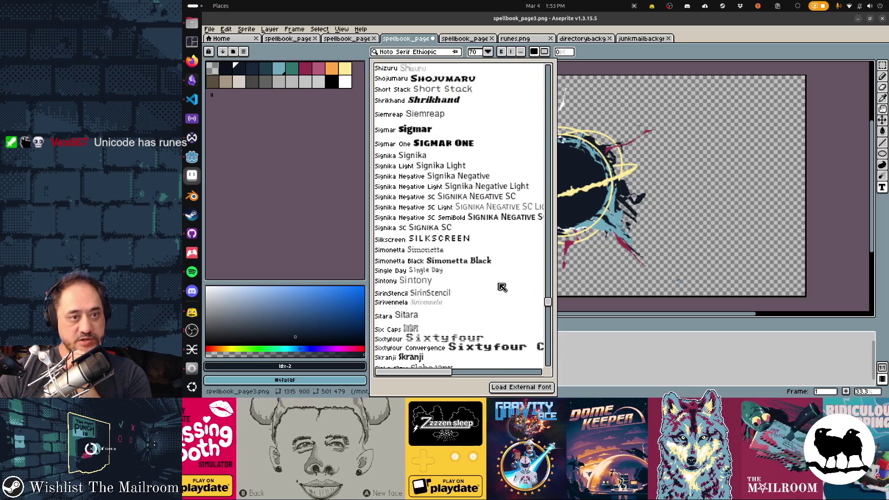
scroll(502, 287, up, 10)
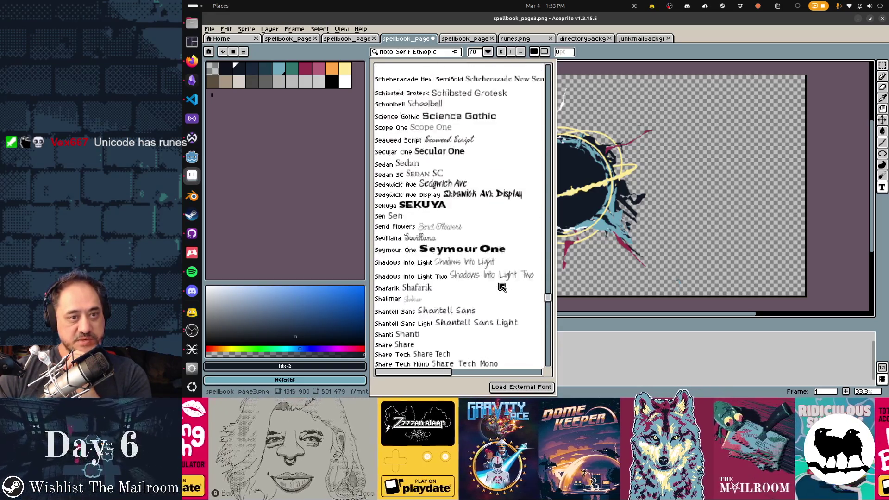
scroll(502, 287, up, 10)
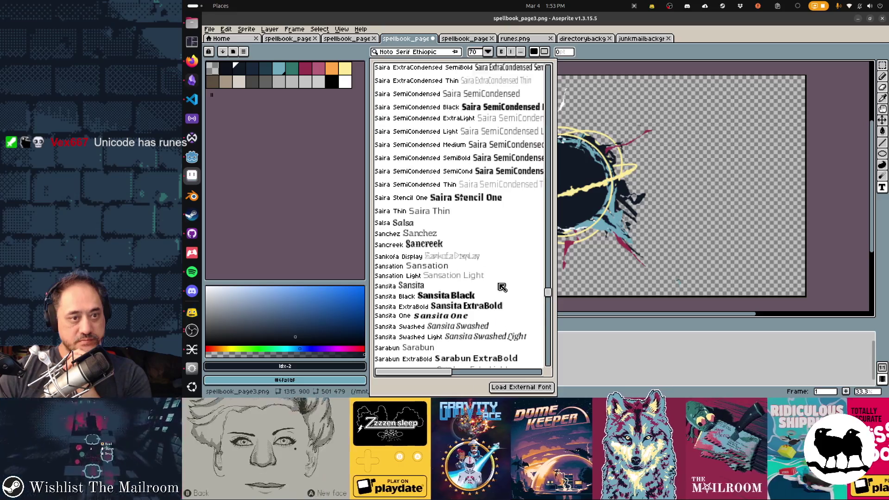
scroll(502, 287, up, 10)
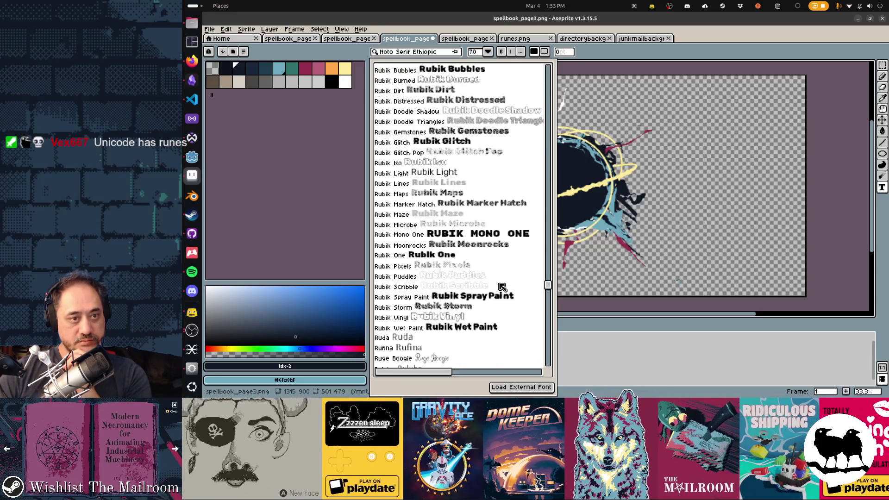
scroll(502, 287, up, 10)
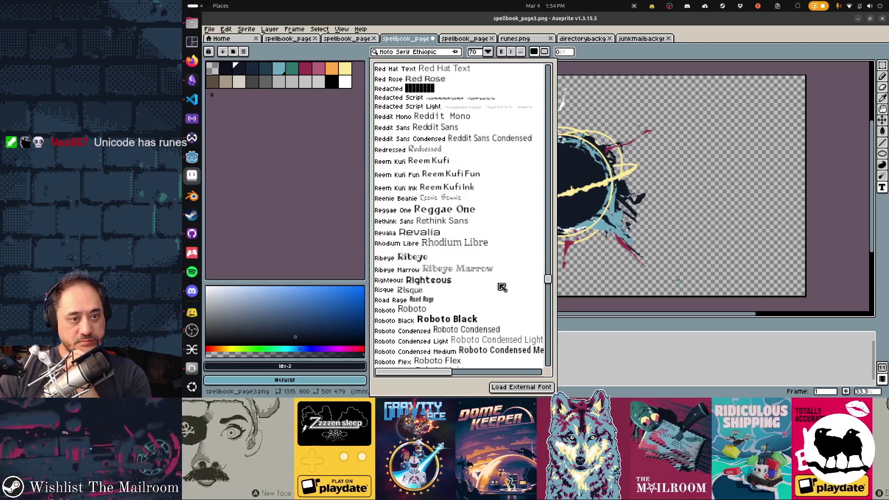
scroll(502, 287, up, 15)
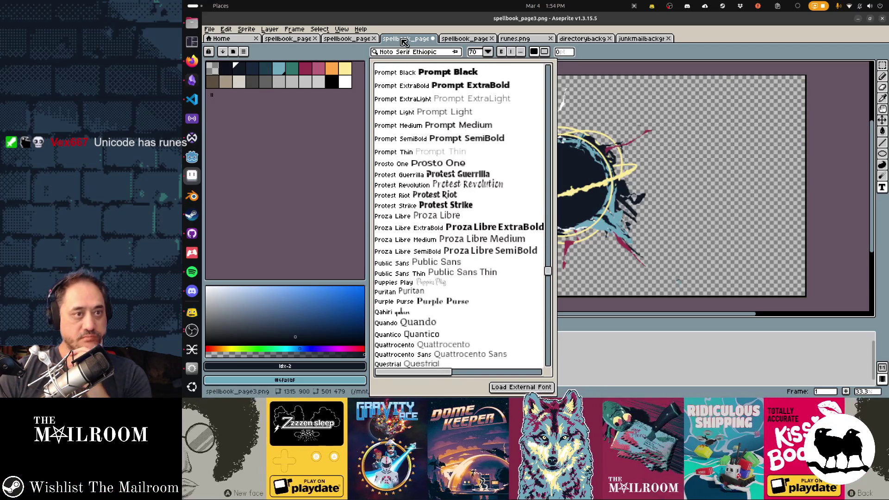
click(404, 42)
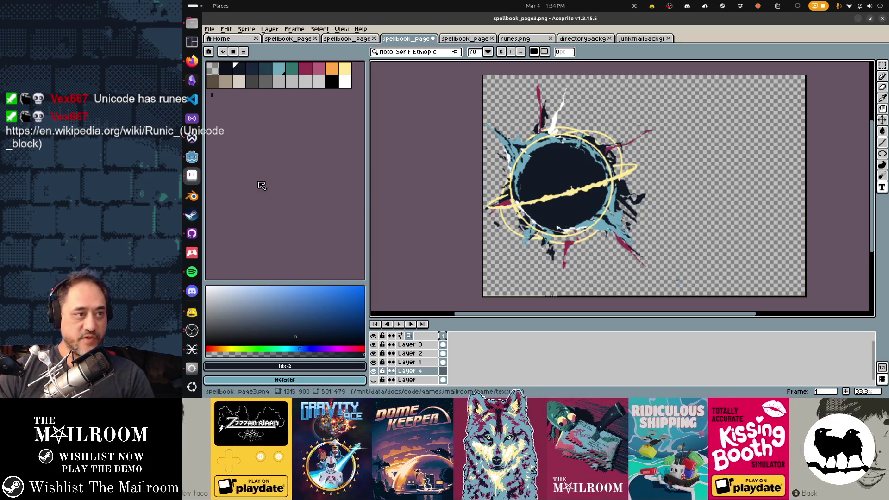
Launch Font Manager by searching 'font' in the desktop app search
key(super)
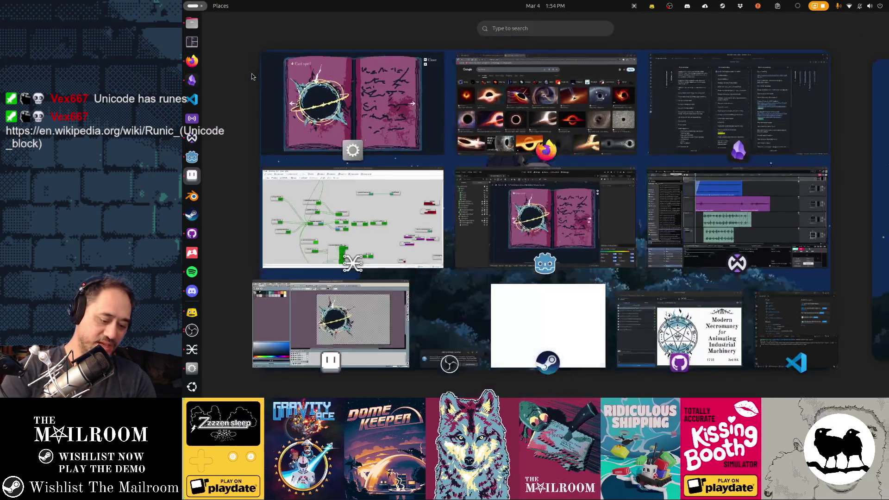
text(font)
key(super)
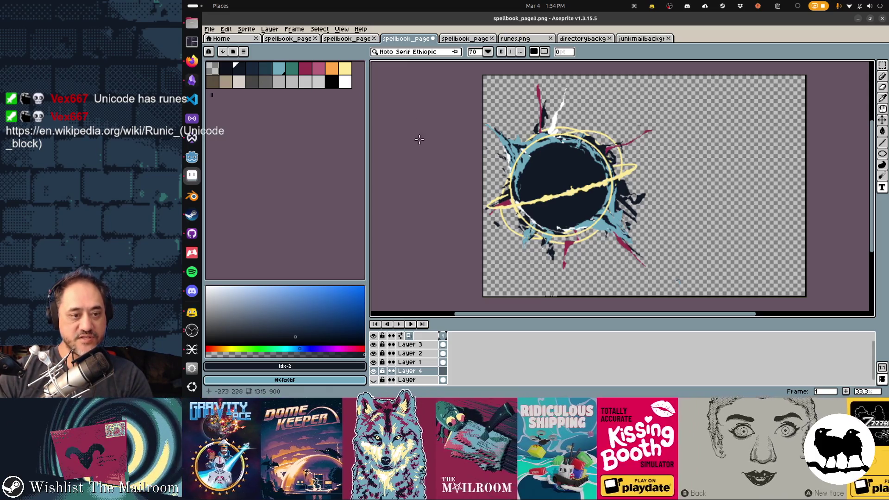
key(super)
text(font)
key(Return)
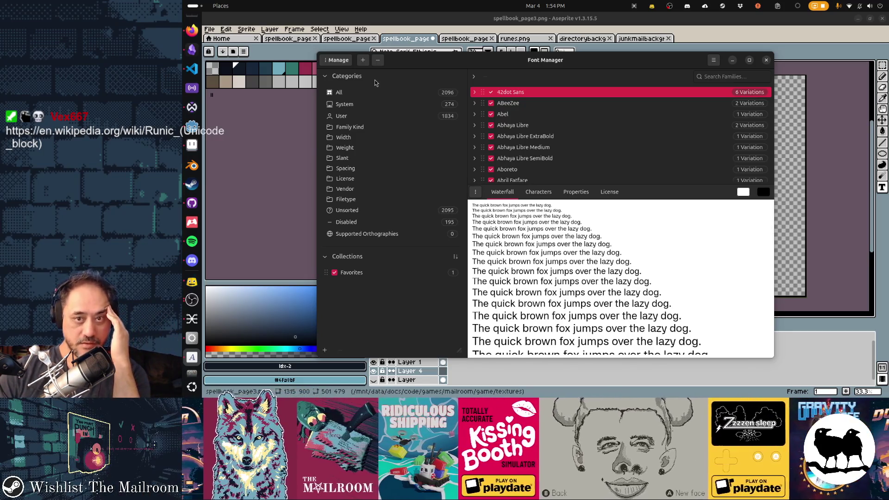
Filter the font families to 'noto', preview Noto Color Emoji, and return to Aseprite
scroll(661, 125, down, 5)
scroll(660, 124, down, 20)
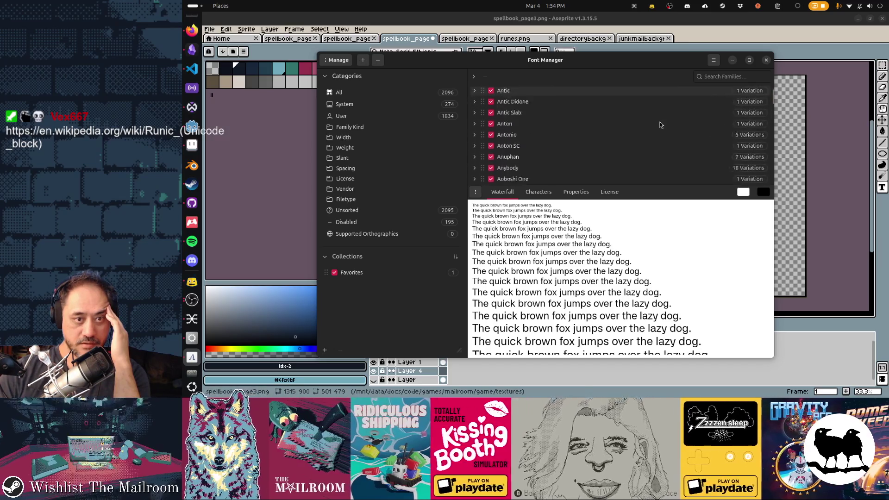
click(719, 77)
text(noto)
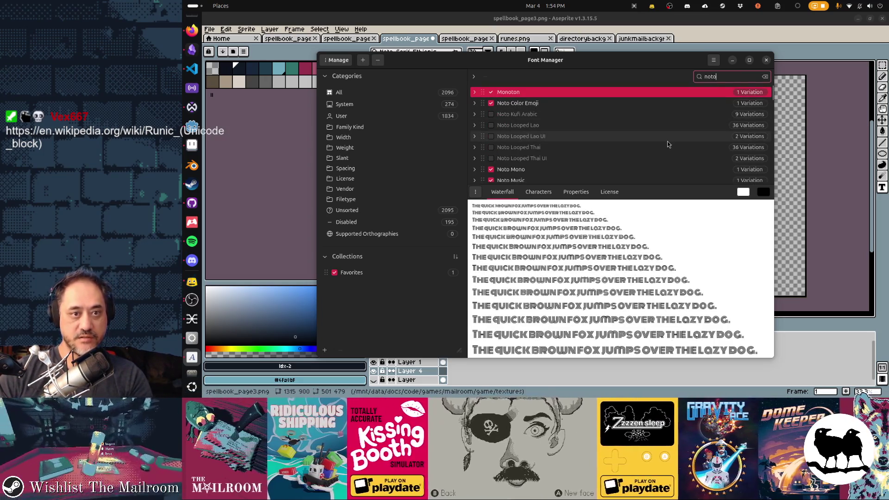
click(579, 106)
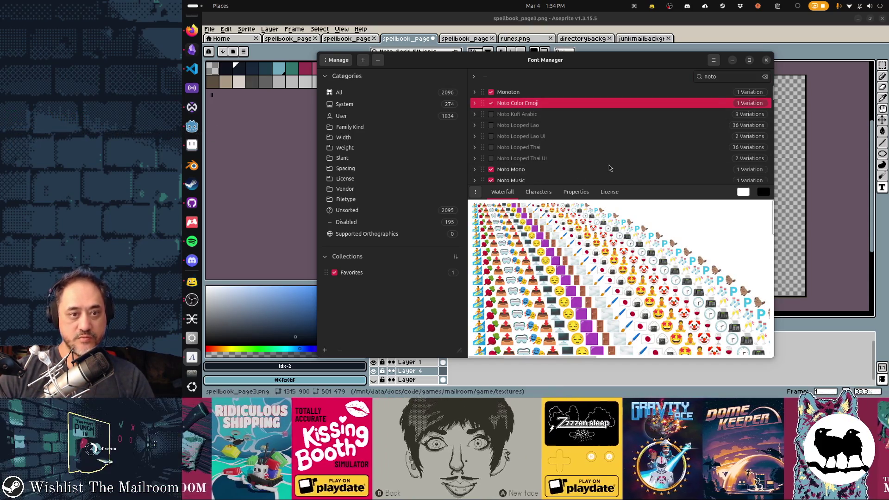
key(ctrl+q)
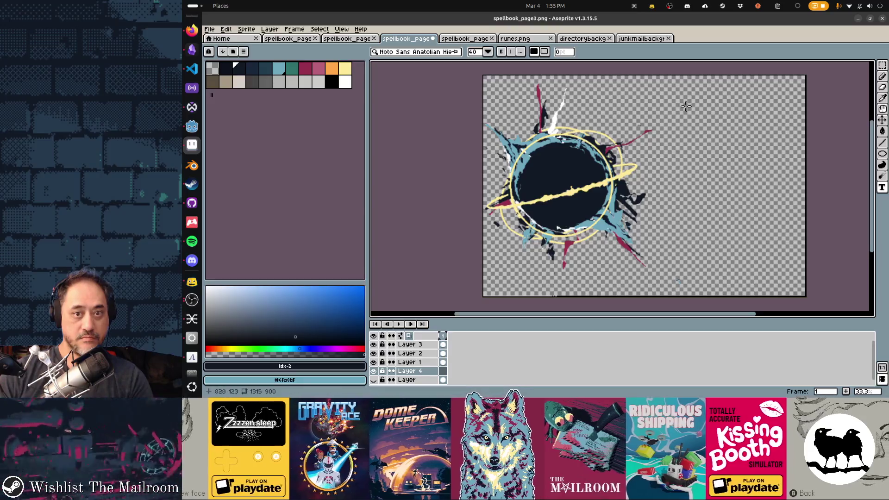
Add a test text box in the canvas's upper right, then view the font's glyphs in Font Manager
drag(659, 102, 777, 197)
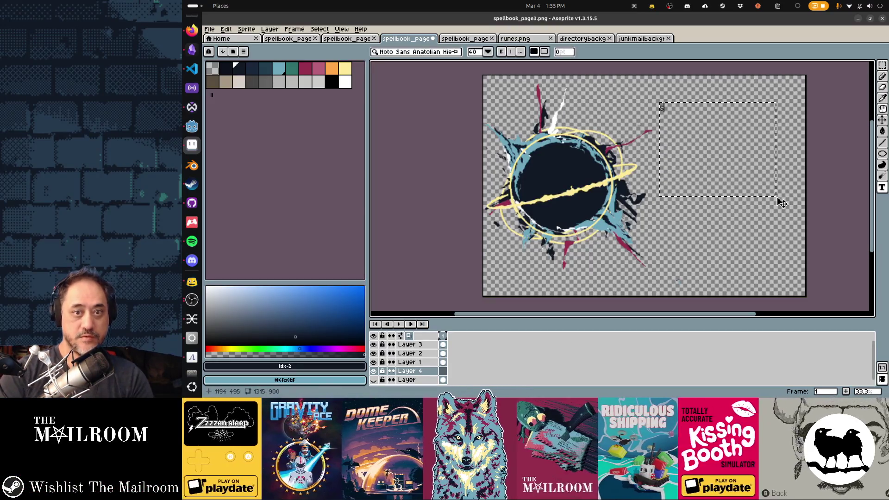
text(oas how als)
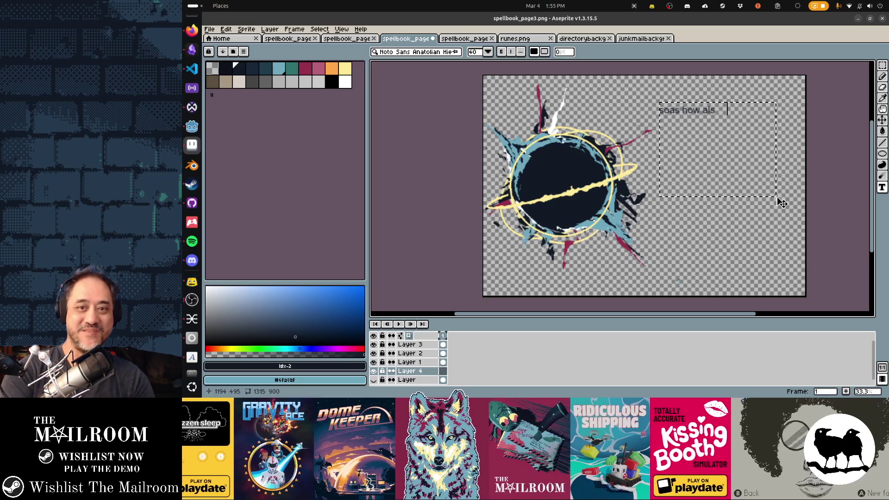
text(k hasldhk aslkdh239)
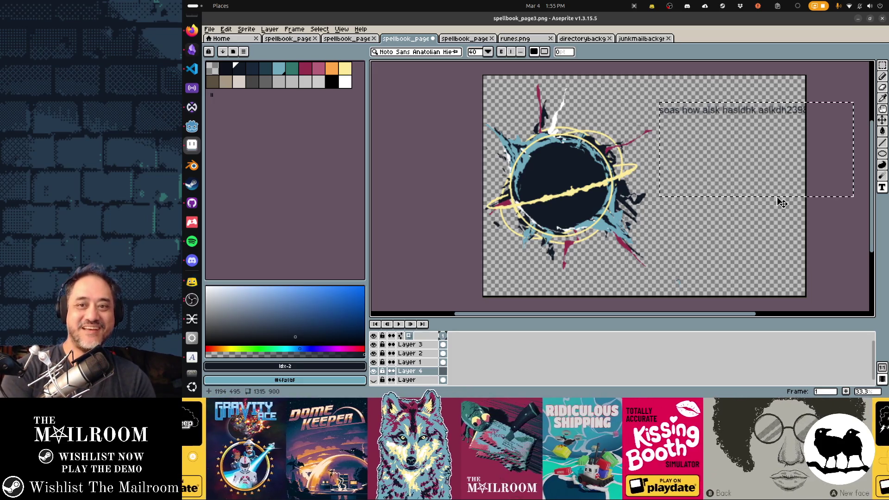
key(alt+Tab)
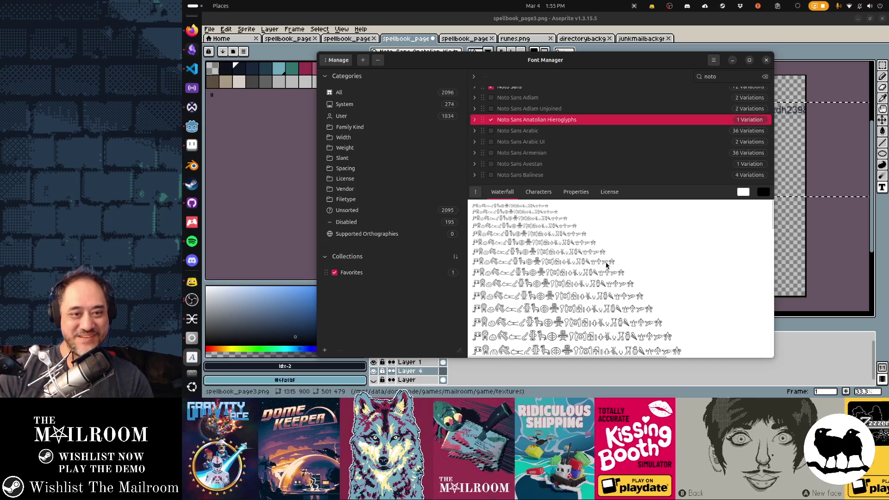
click(541, 194)
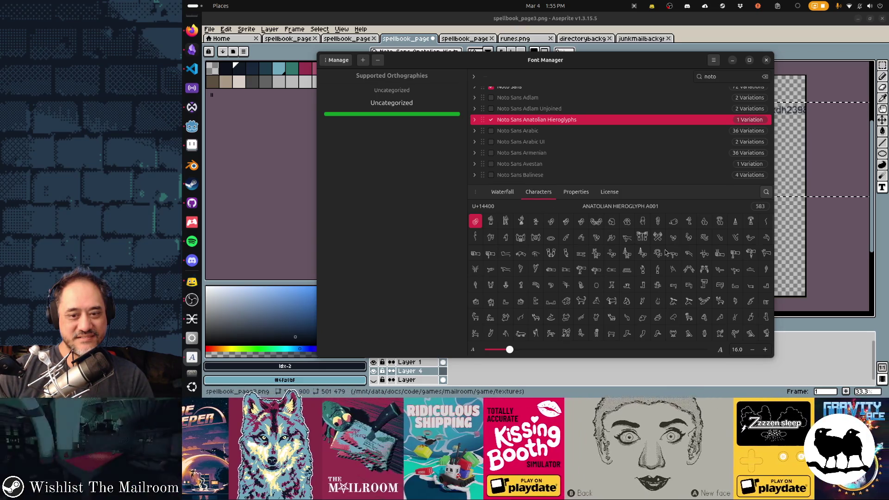
click(766, 334)
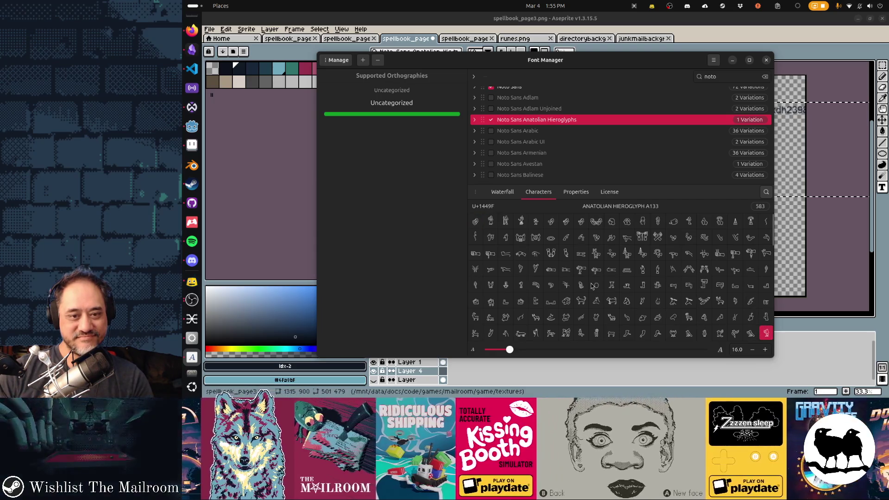
click(594, 286)
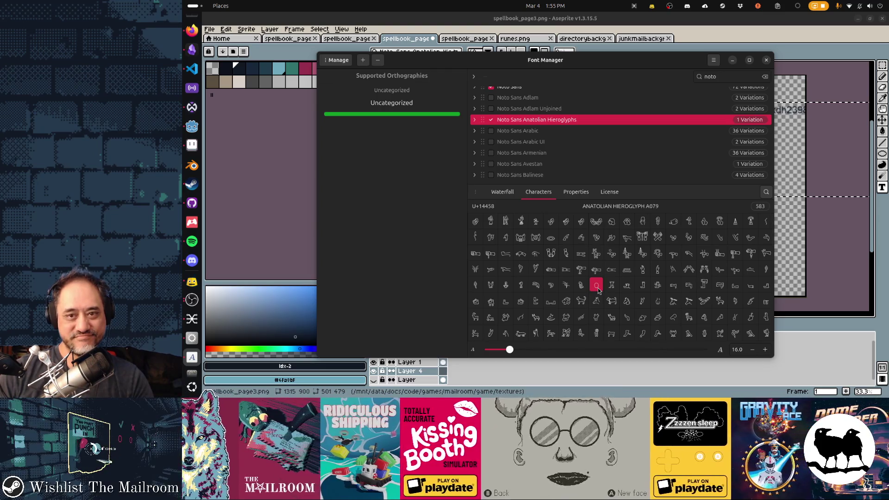
click(499, 193)
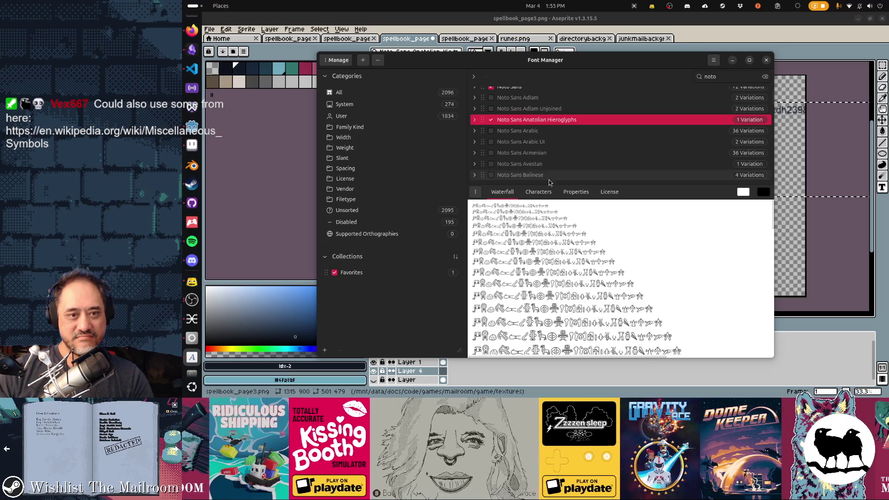
Preview the Noto Sans Buginese and Noto Sans Bamum families
scroll(537, 141, down, 5)
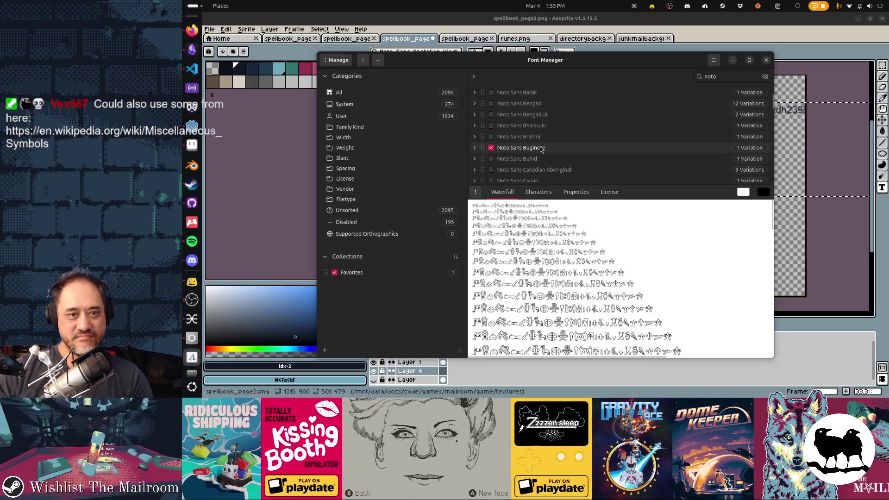
scroll(610, 163, up, 1)
click(610, 163)
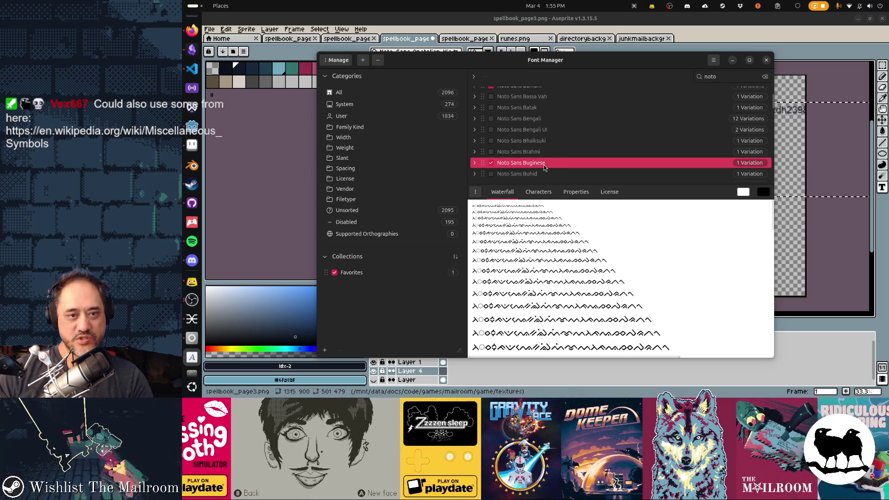
scroll(542, 153, up, 2)
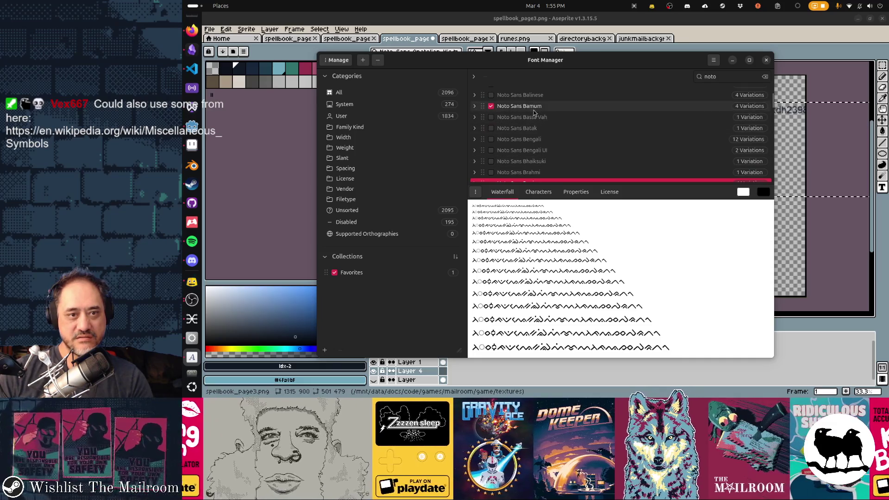
click(534, 108)
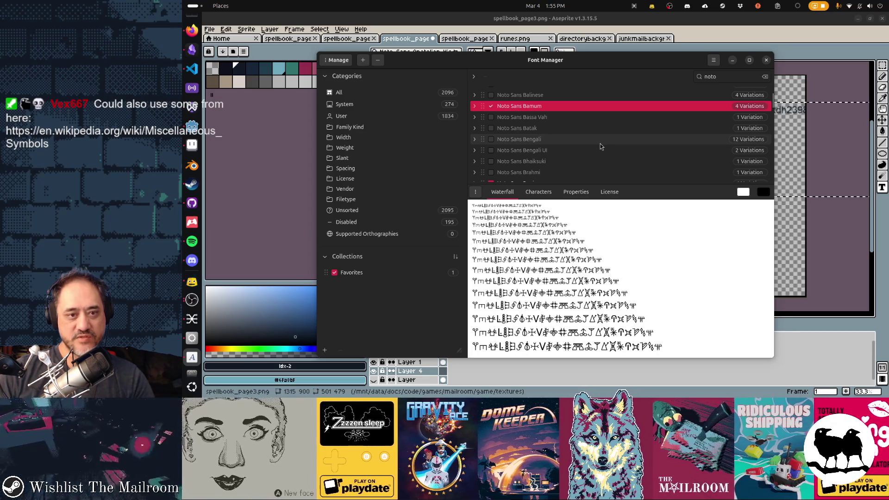
Preview Noto Sans Cuneiform, then the Noto Sans Egyptian Hieroglyphs waterfall
scroll(600, 146, down, 6)
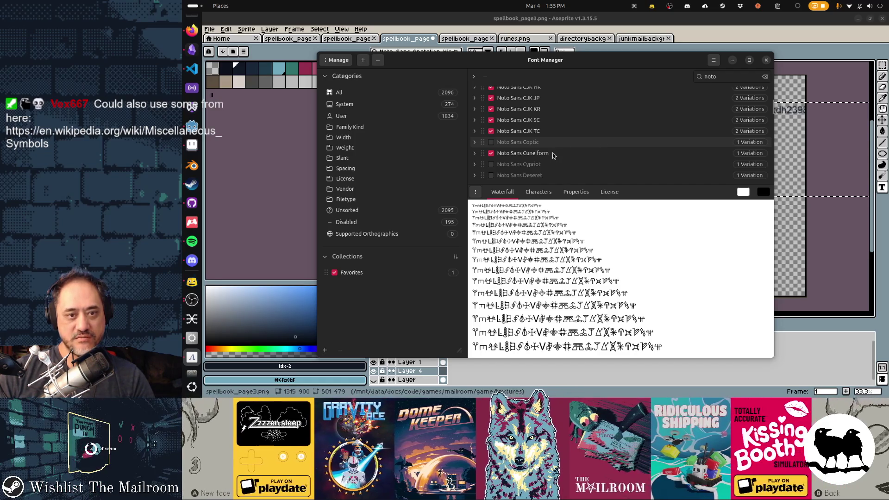
click(634, 157)
scroll(633, 160, down, 1)
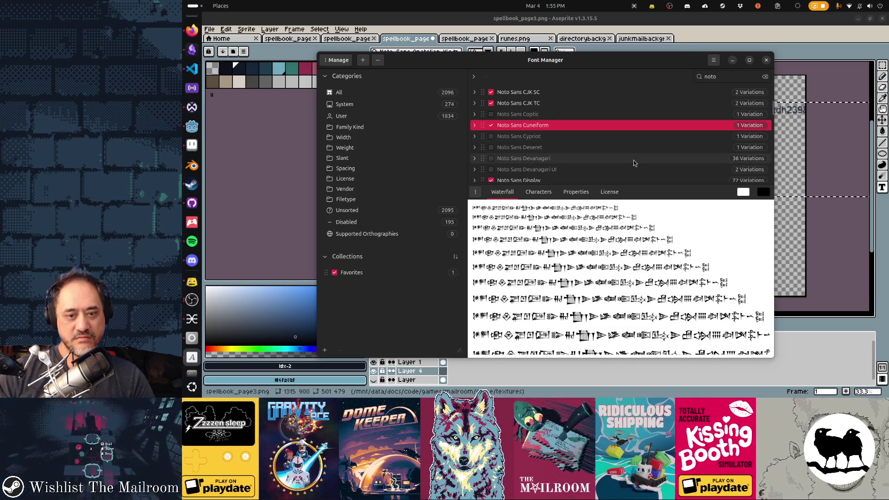
scroll(639, 163, down, 3)
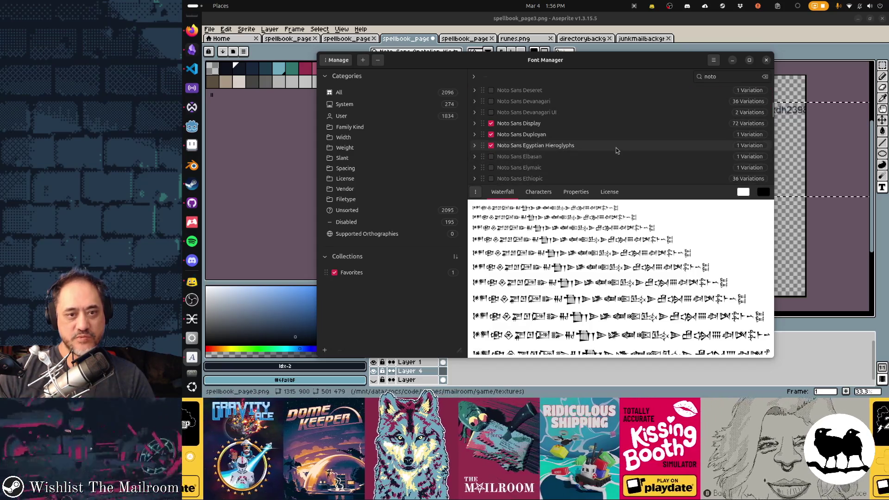
click(616, 148)
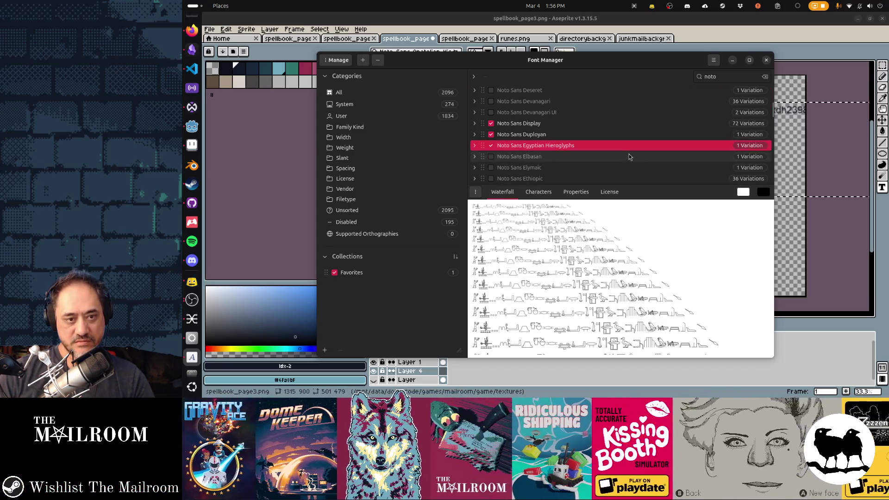
scroll(629, 157, down, 10)
scroll(629, 156, down, 12)
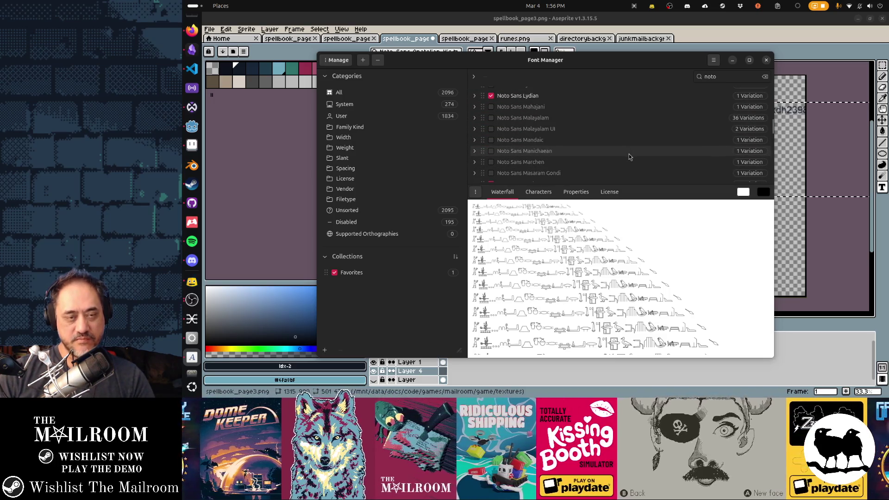
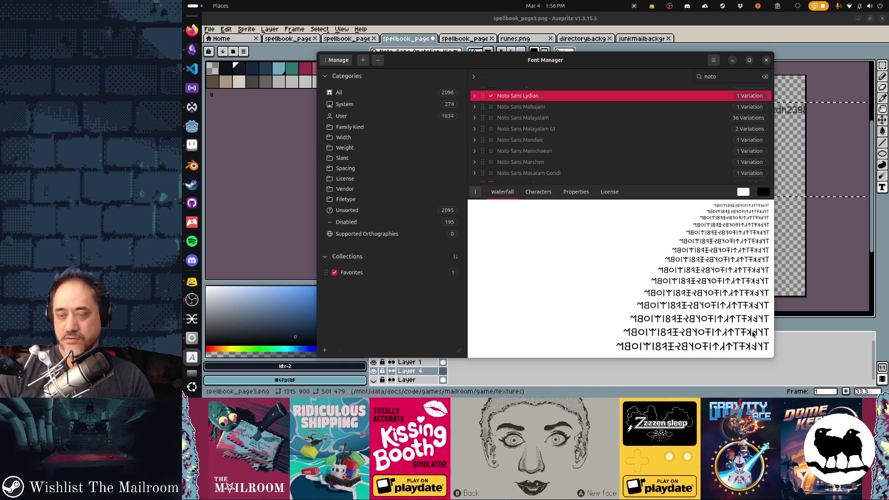
Set Aseprite's text font to Noto Sans Lydian, then bring the browser forward
click(696, 40)
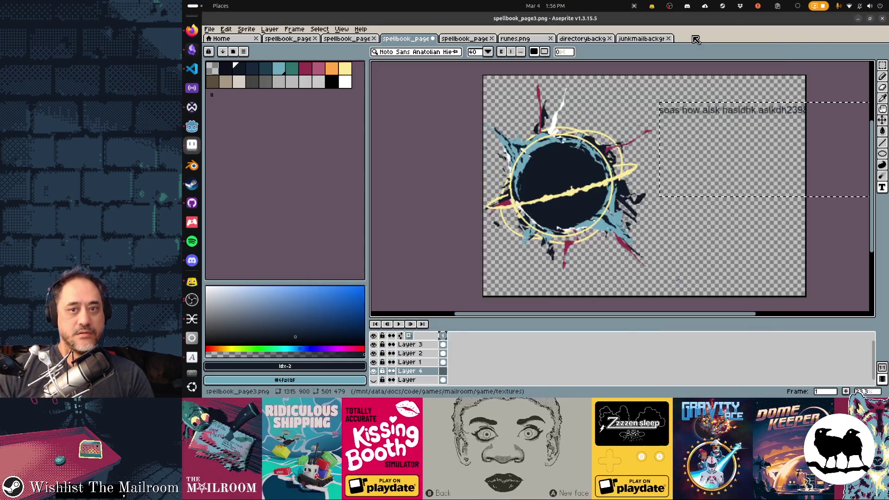
click(449, 53)
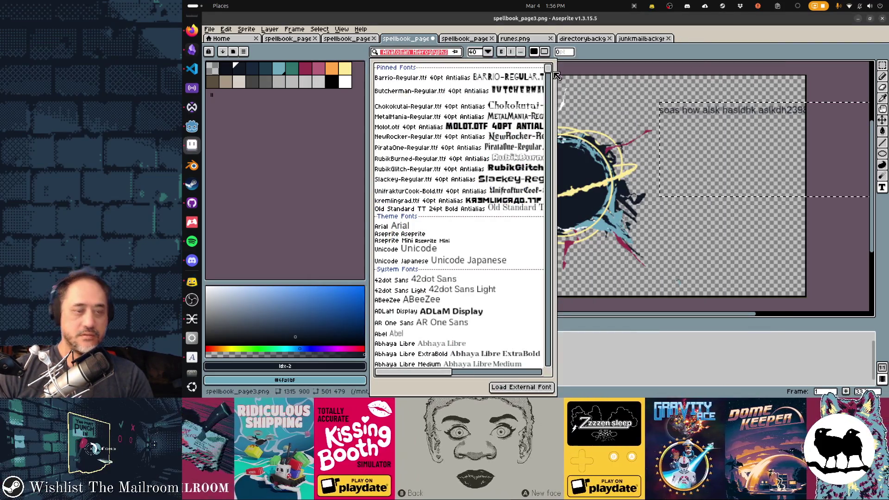
text(lydiuan)
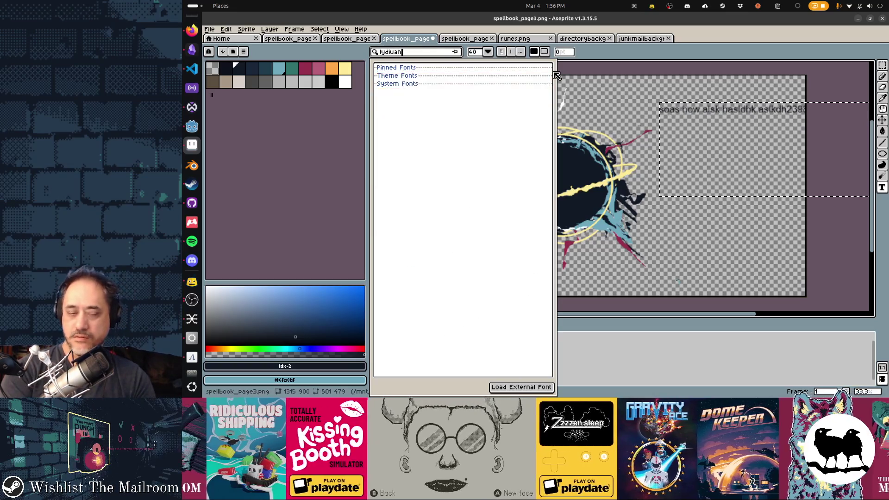
key(BackSpace)
text(a)
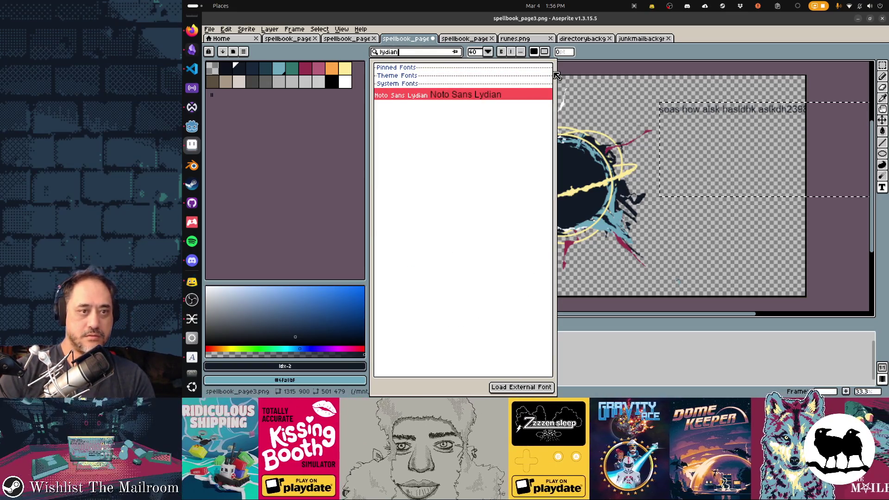
click(475, 97)
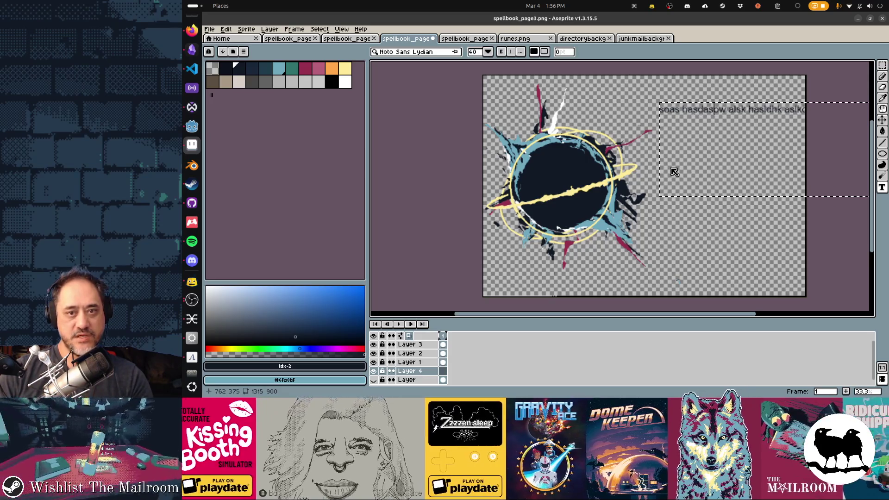
key(alt+Tab)
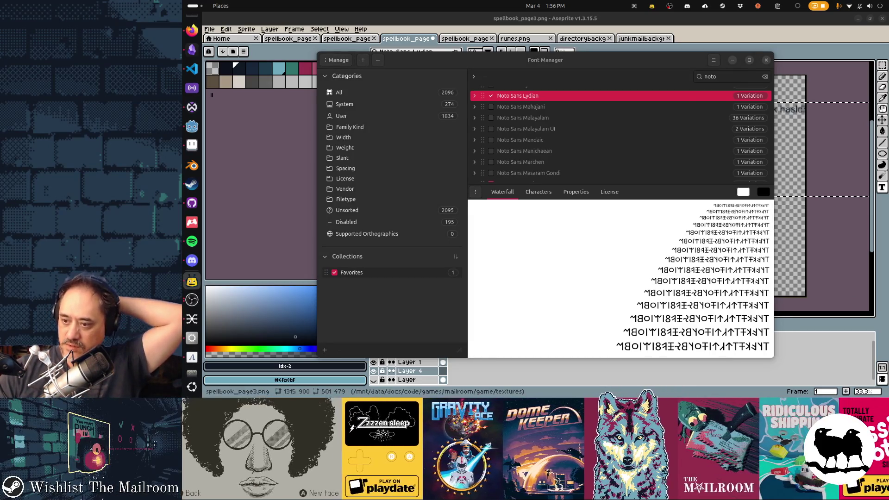
click(191, 30)
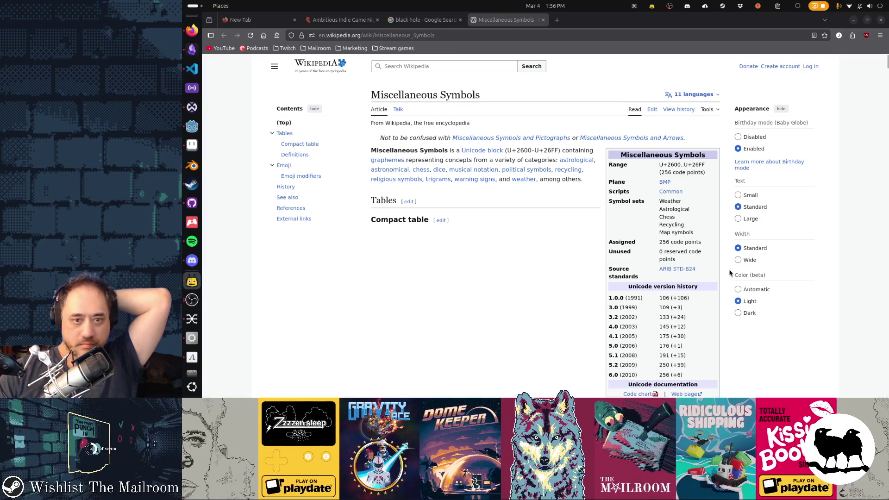
Scroll through Wikipedia's Miscellaneous Symbols table and glance at the game's spell book preview
scroll(730, 273, down, 4)
scroll(730, 273, down, 2)
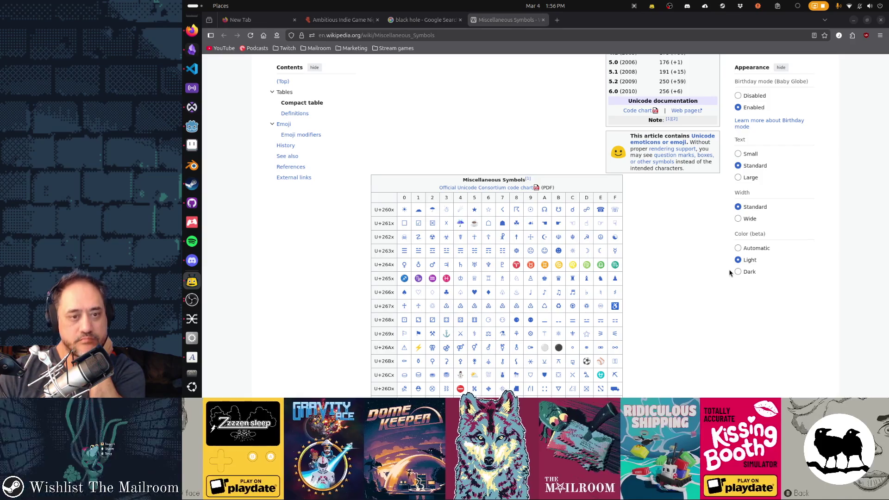
mouse_move(520, 267)
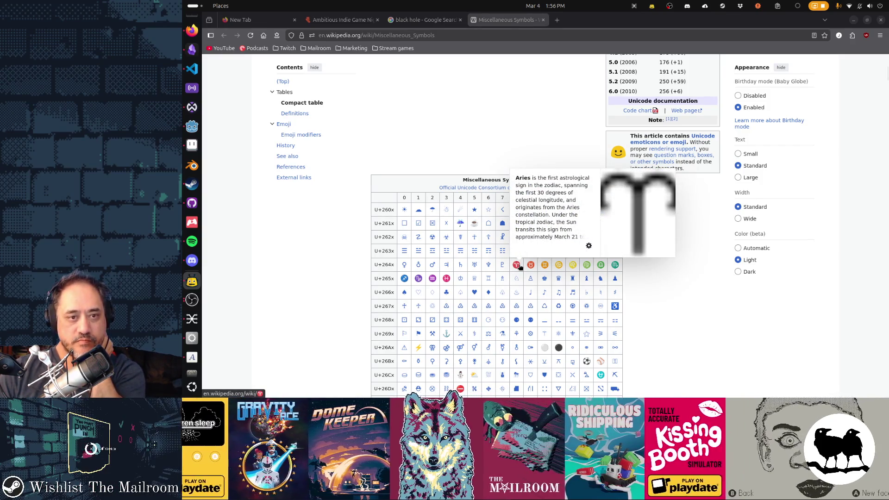
scroll(709, 313, down, 3)
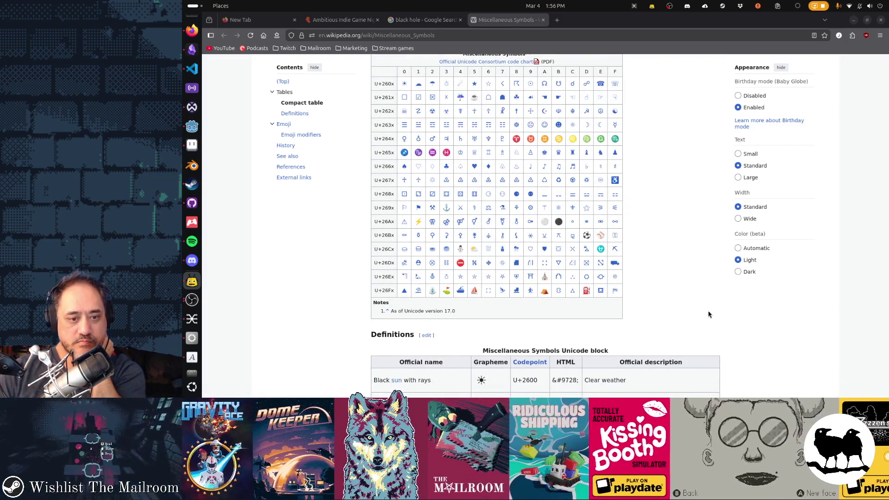
scroll(709, 314, down, 8)
scroll(709, 314, down, 12)
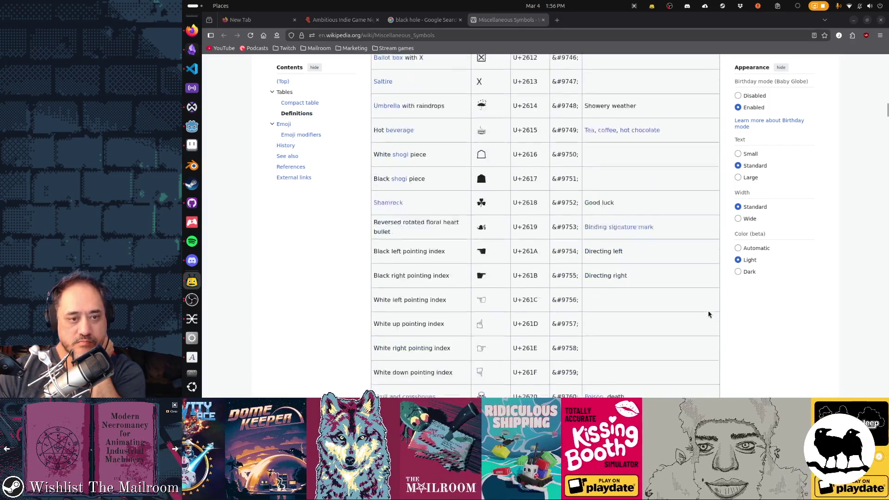
scroll(708, 314, down, 16)
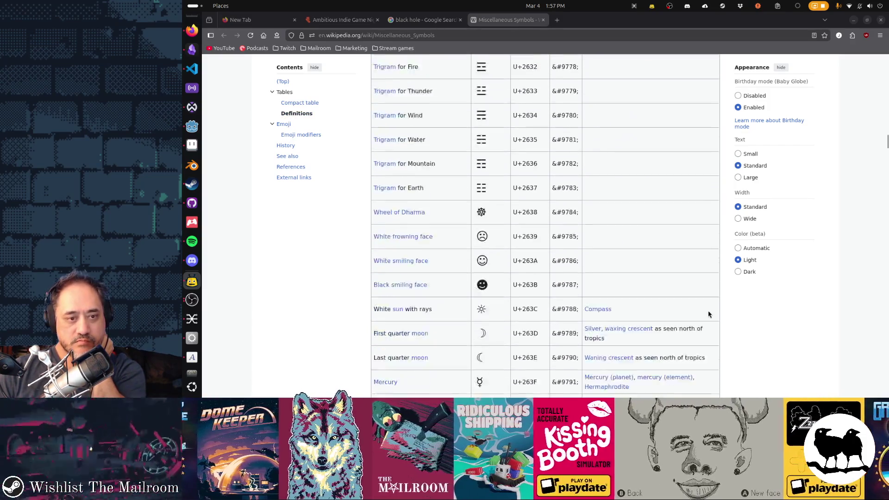
scroll(708, 315, down, 20)
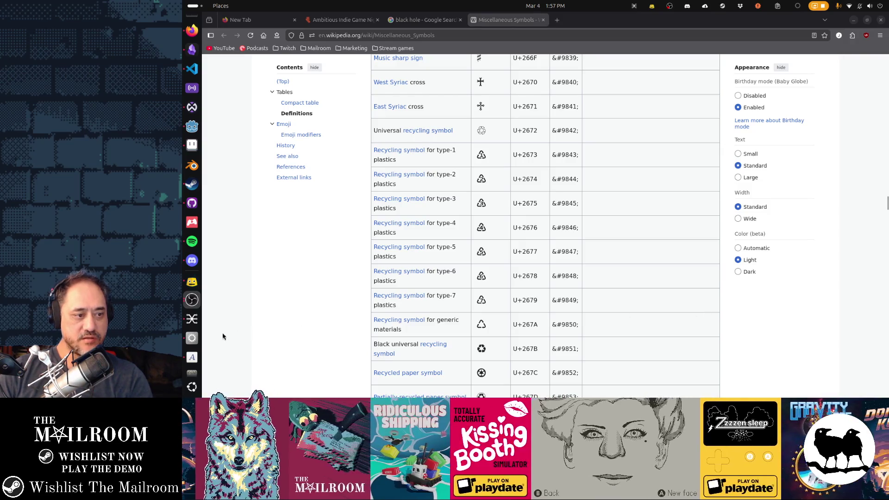
click(192, 339)
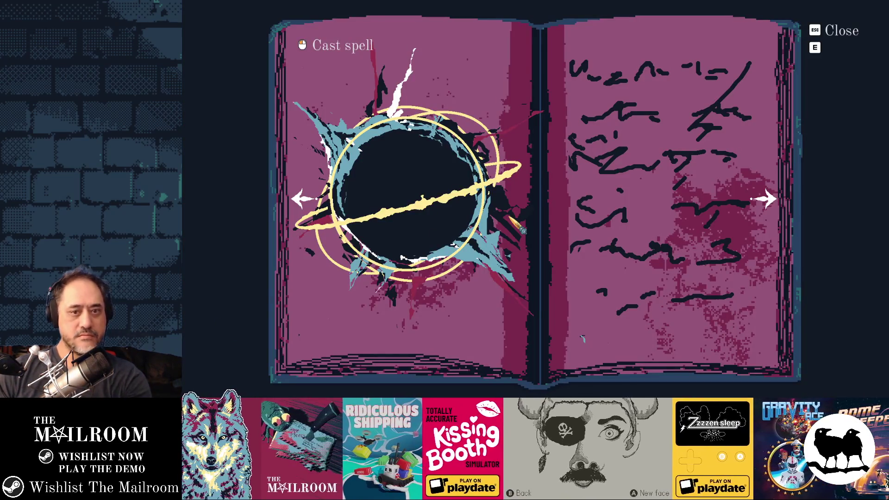
key(alt+Tab)
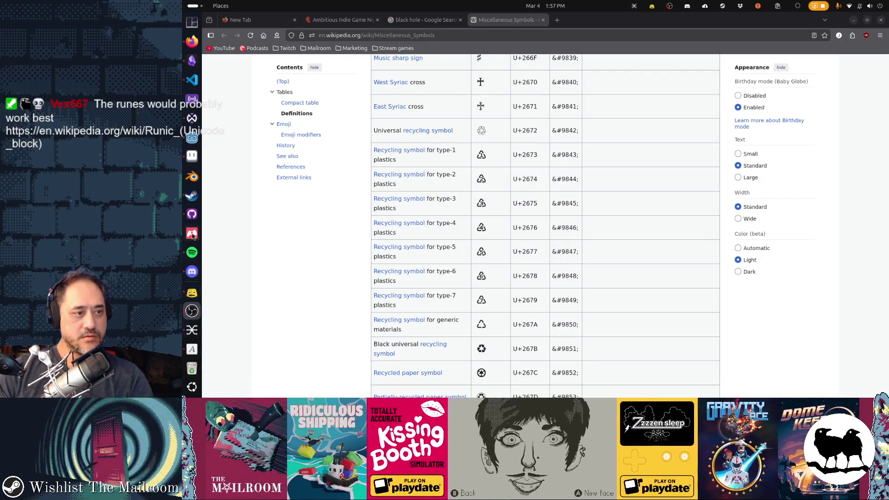
key(alt+Tab)
key(alt+Tab)
key(alt+Tab)
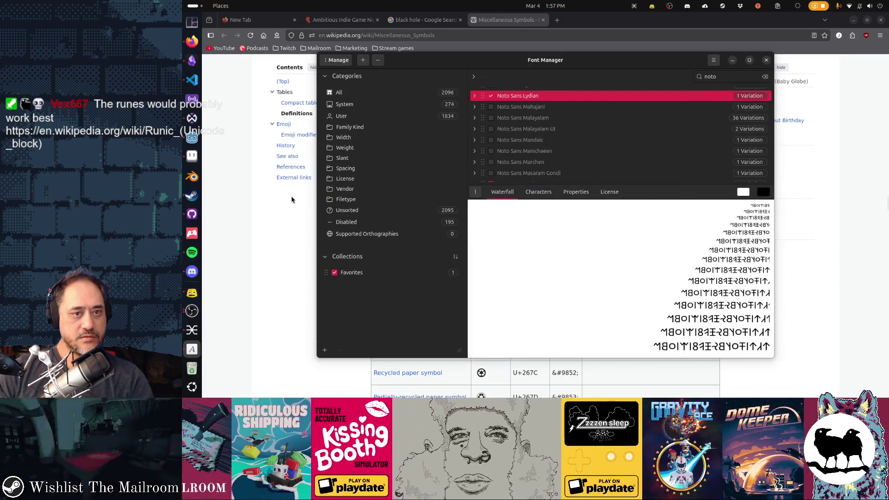
Copy the Lydian letter E from Font Manager and paste it over Aseprite's placeholder text
click(540, 198)
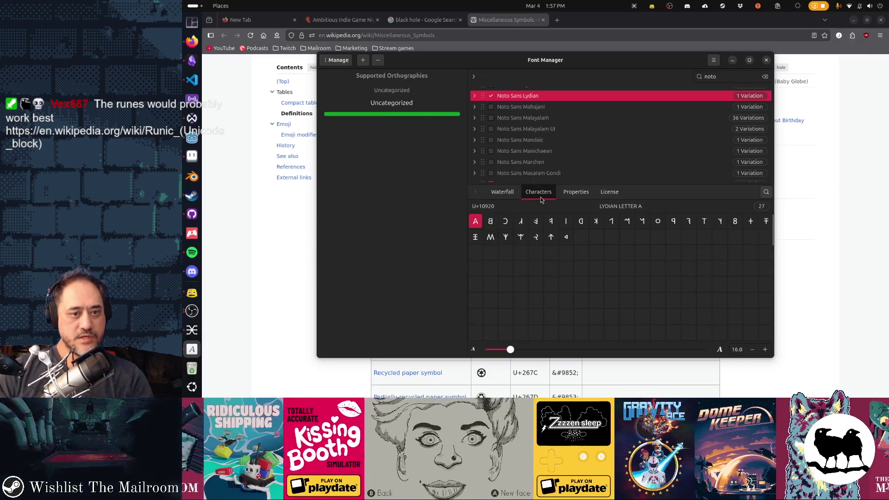
click(537, 223)
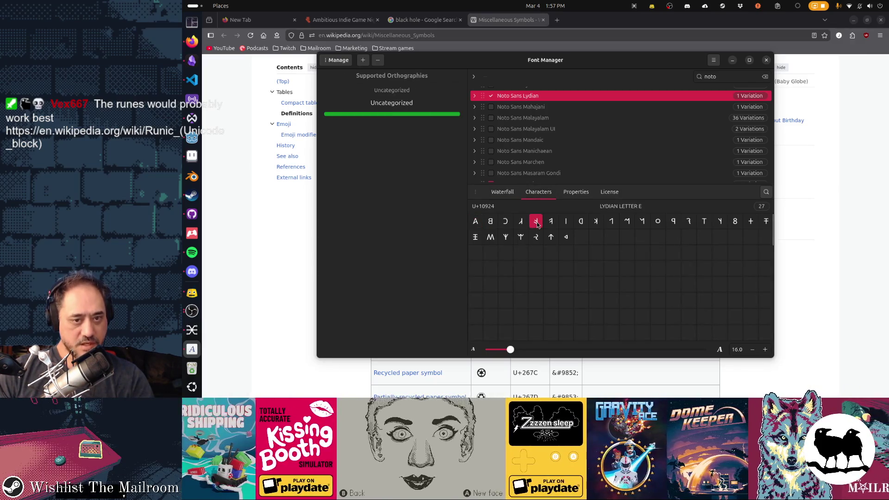
key(alt+Tab)
key(alt+Tab)
key(alt+Tab)
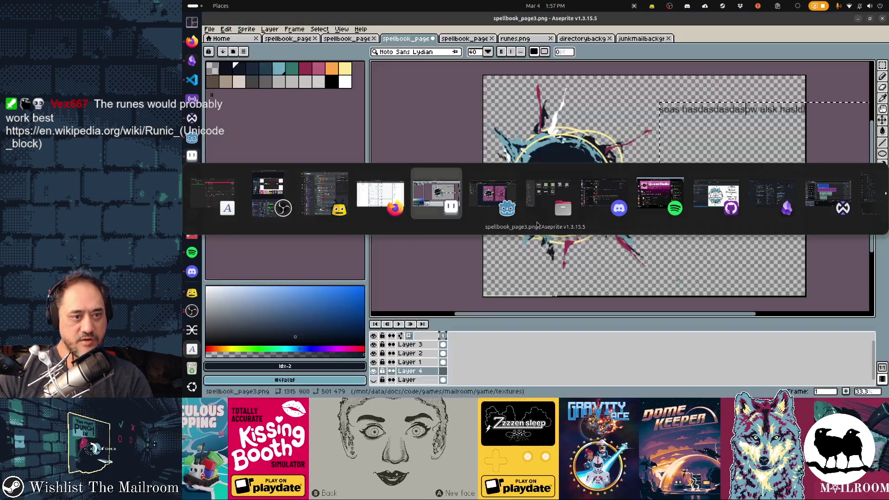
key(ctrl+a)
key(ctrl+v)
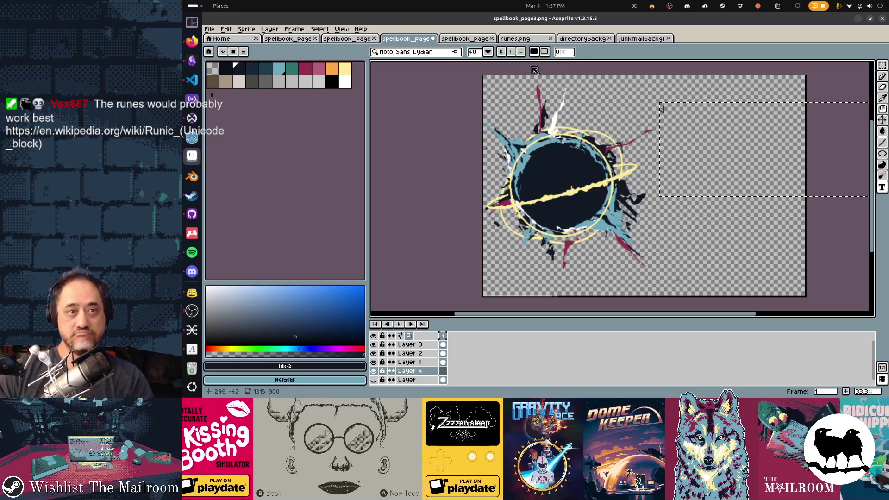
click(489, 52)
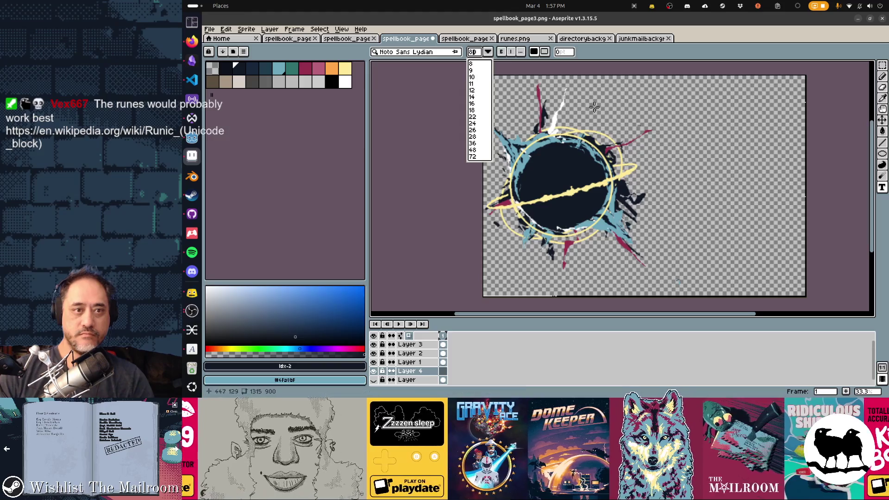
Keep size 80 and start a text box right of the black hole with two pasted runes
click(642, 97)
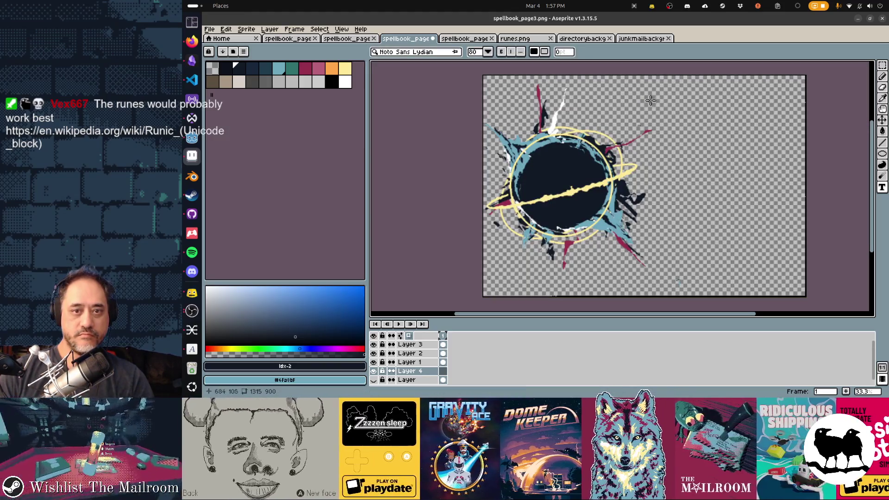
click(650, 100)
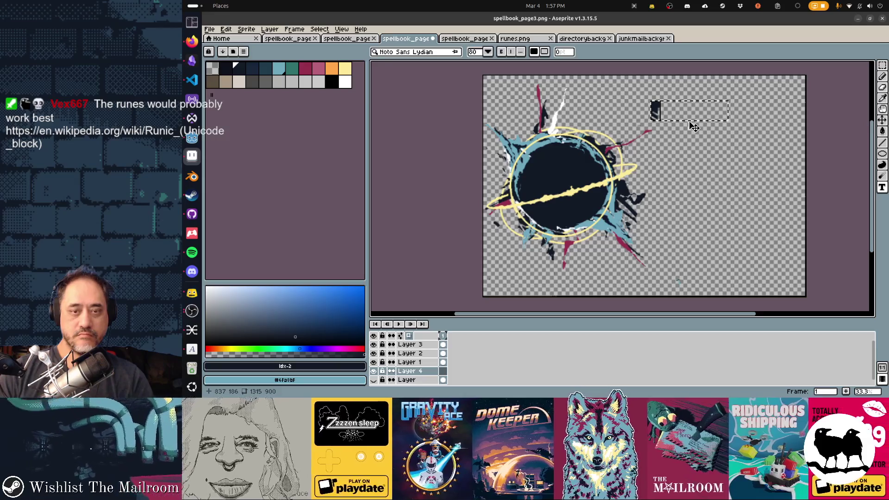
key(ctrl+v)
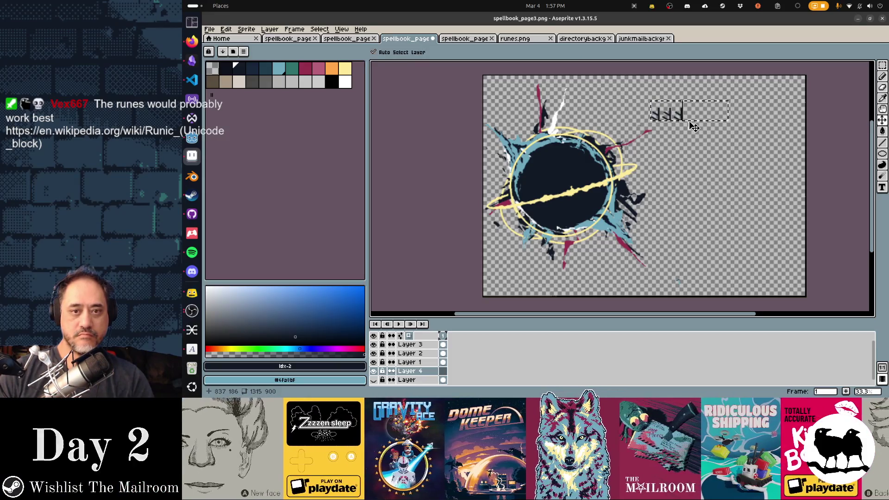
text(𐤤)
Copy a different Lydian letter and replace the repeated runes with it
key(alt+Tab)
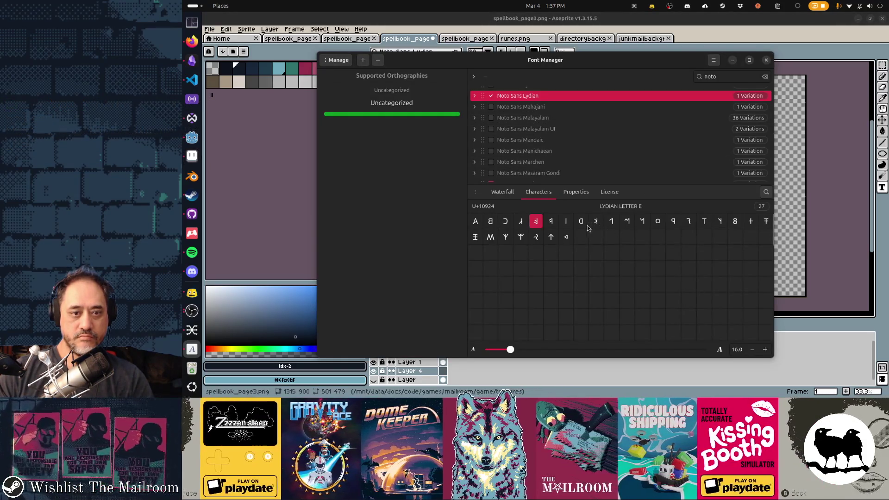
click(553, 224)
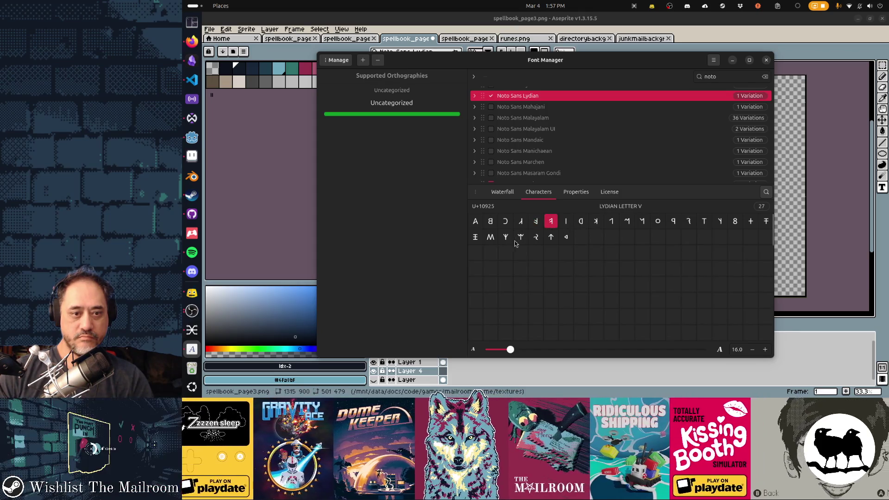
click(537, 239)
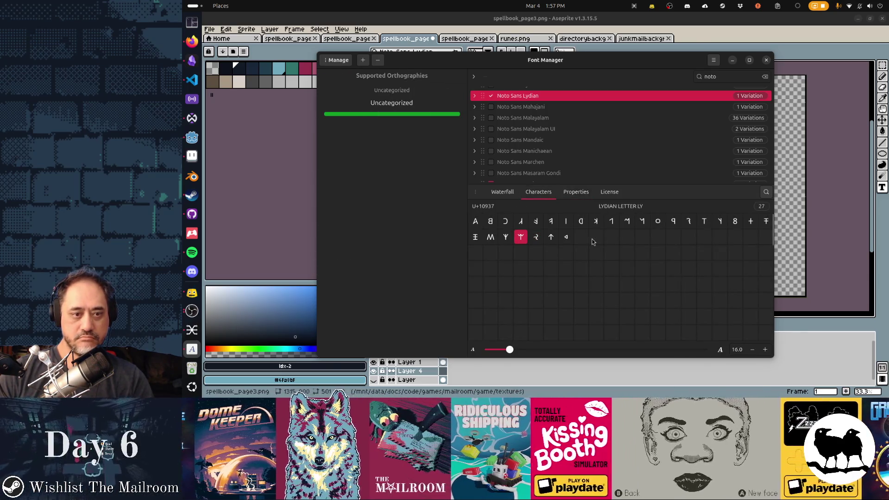
key(alt+Tab)
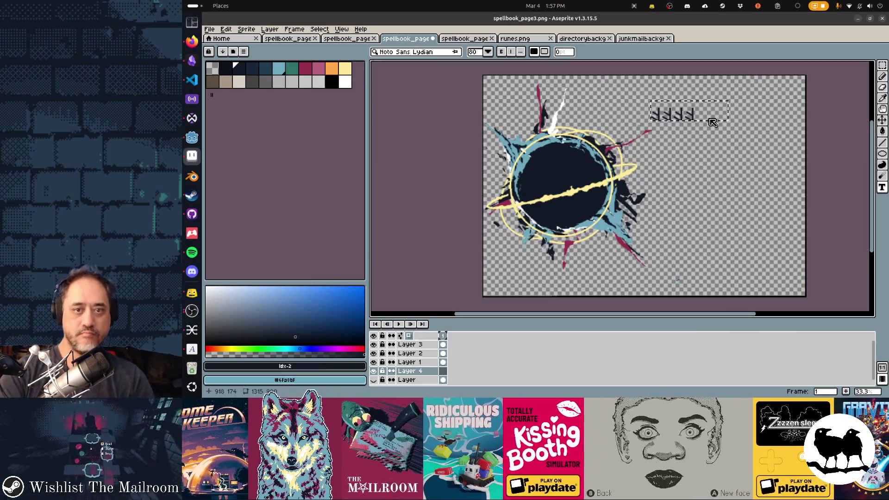
key(BackSpace)
key(BackSpace)
key(BackSpace)
key(ctrl+v)
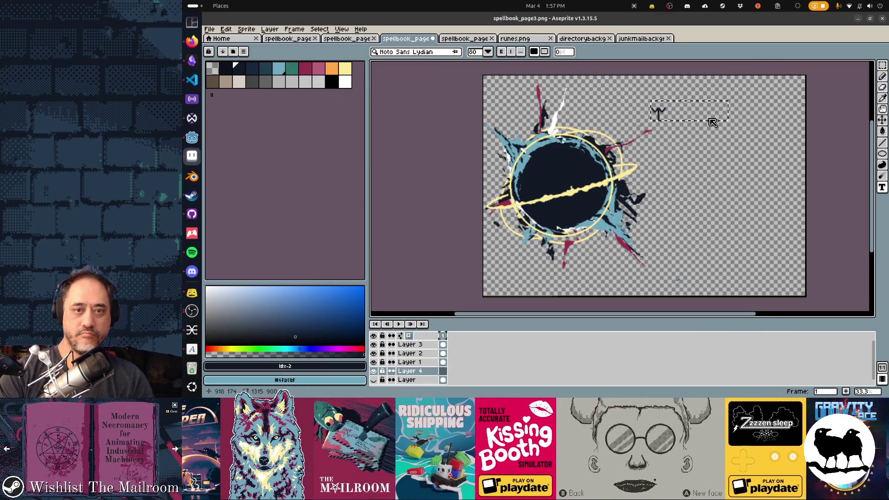
Copy the Lydian letter E and append it to the rune string
key(alt+Tab)
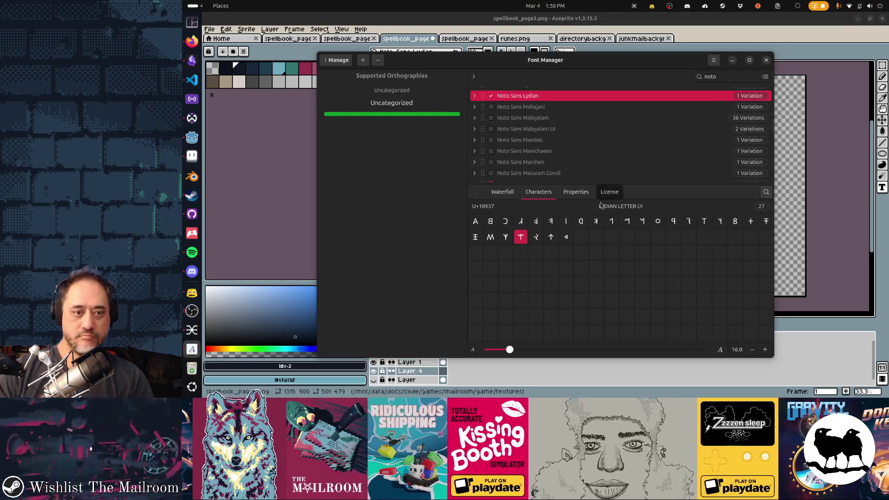
click(536, 223)
key(alt+Tab)
key(ctrl+v)
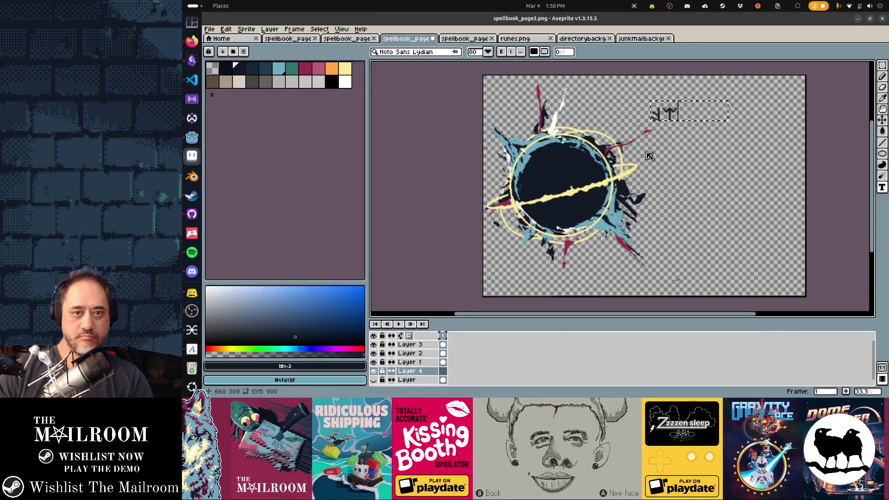
Append the Lydian AN rune and one more Lydian rune to the text box
key(alt+Tab)
click(495, 238)
key(alt+Tab)
text(𐤵)
key(alt+Tab)
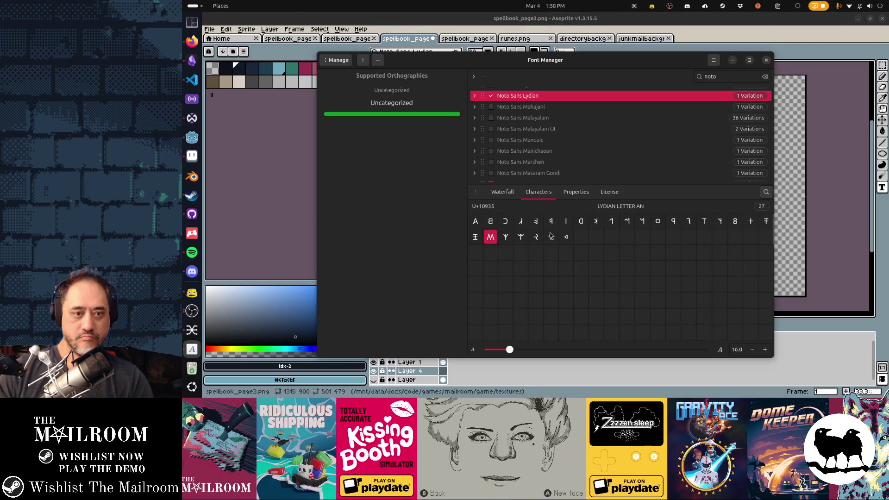
click(580, 221)
key(alt+Tab)
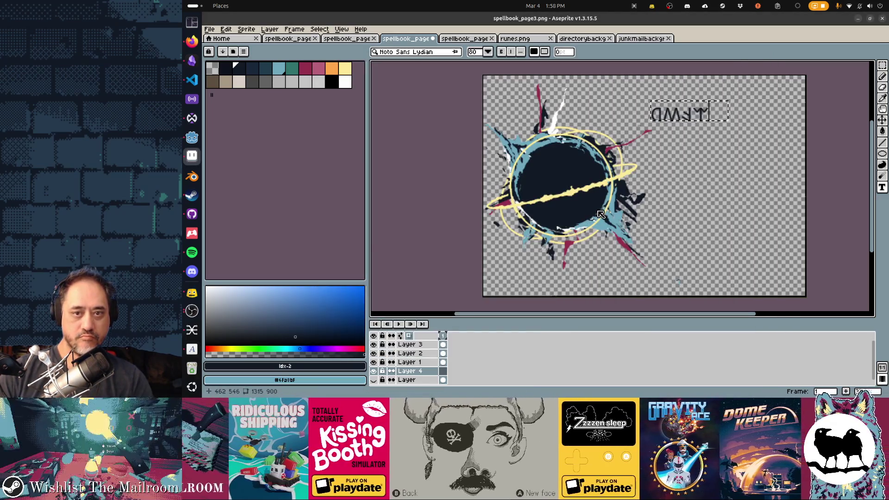
key(ctrl+v)
key(alt+Tab)
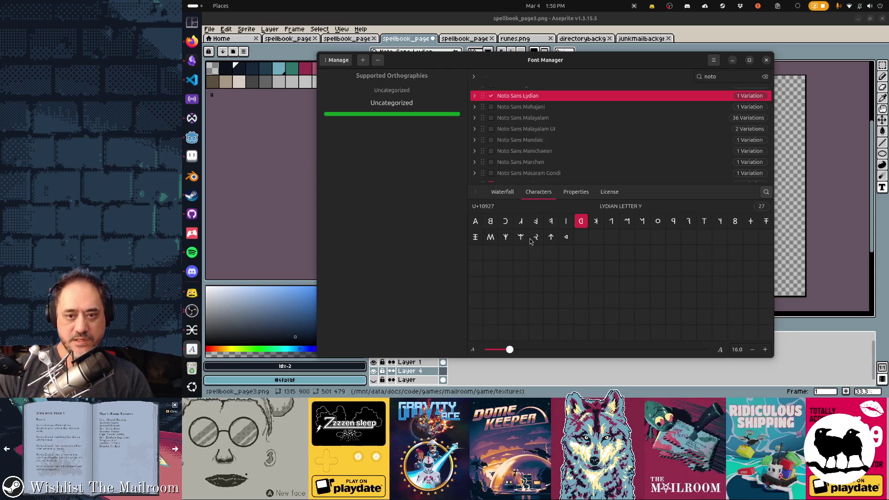
scroll(538, 139, up, 10)
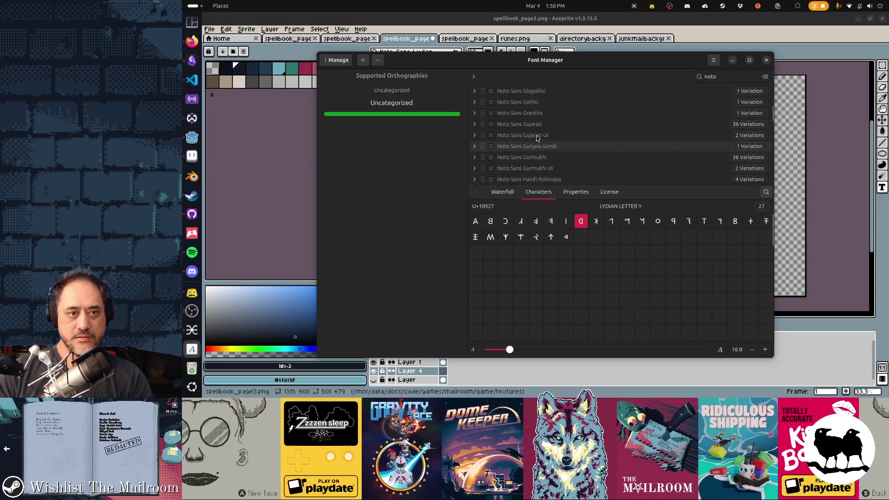
scroll(538, 139, down, 12)
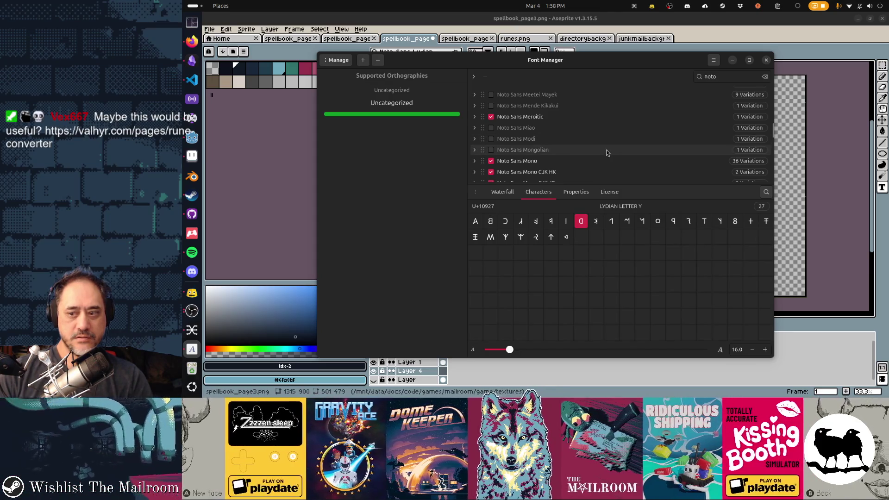
scroll(607, 153, down, 3)
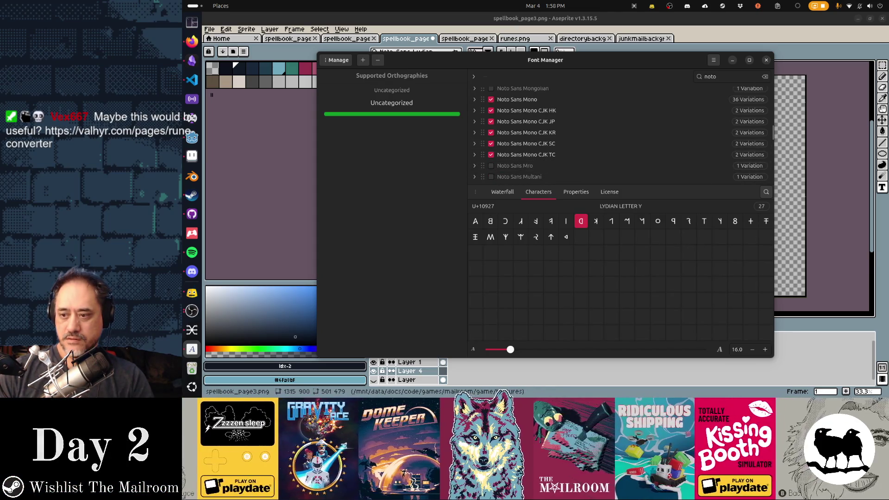
click(192, 293)
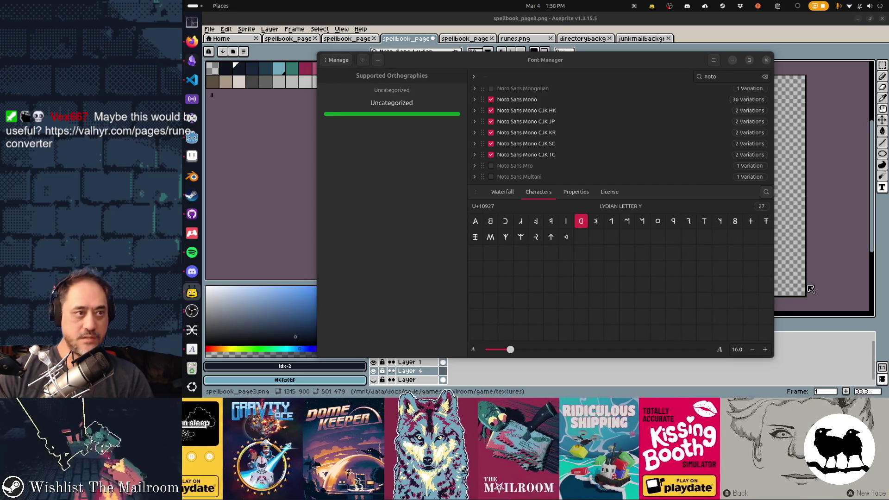
click(191, 41)
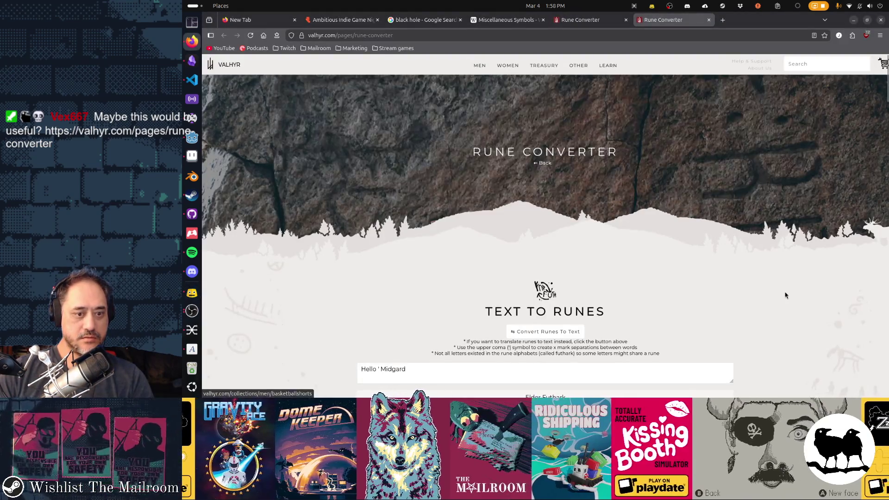
Replace the converter's sample text with 'Thou shalt count to three and the counting'
scroll(790, 295, down, 5)
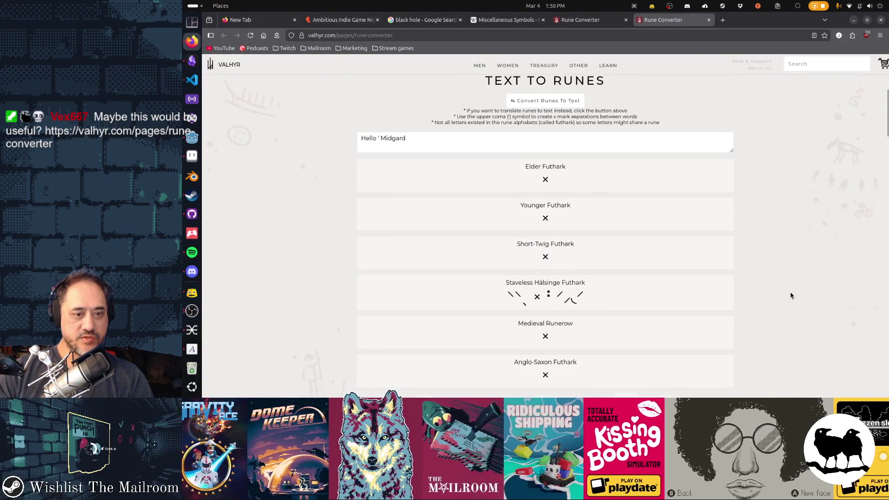
drag(447, 140, 318, 132)
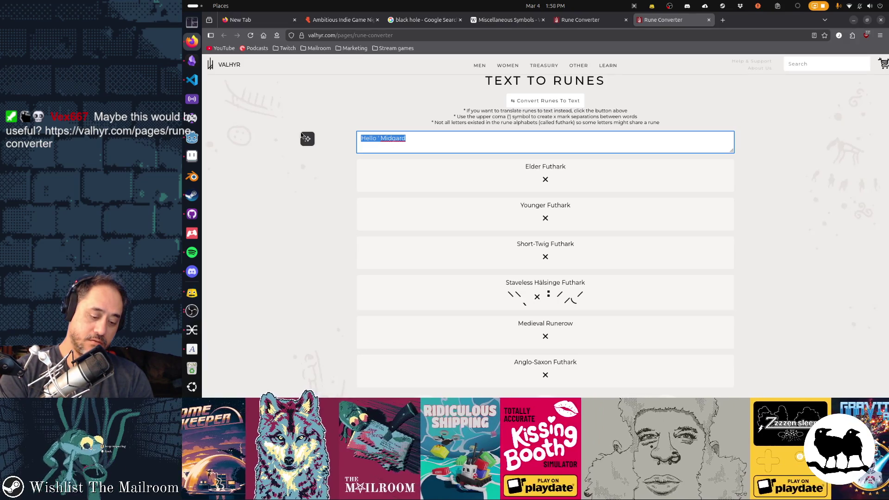
text(Thou)
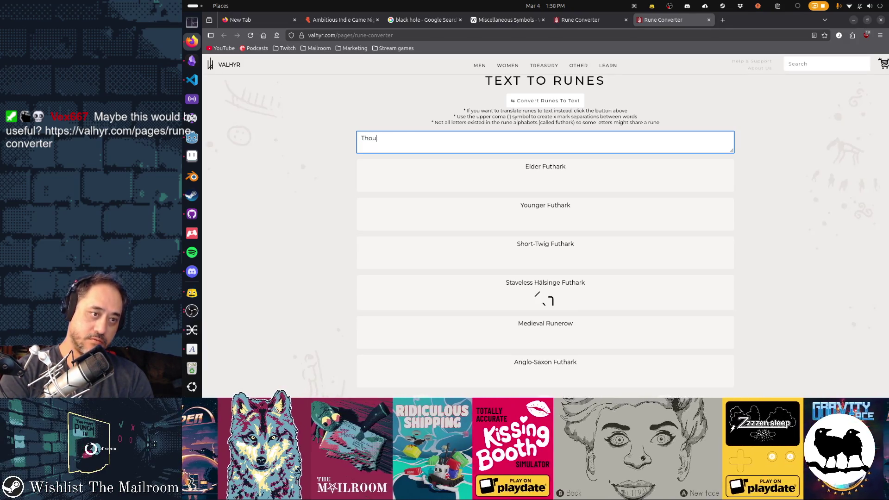
text(galt count to 3)
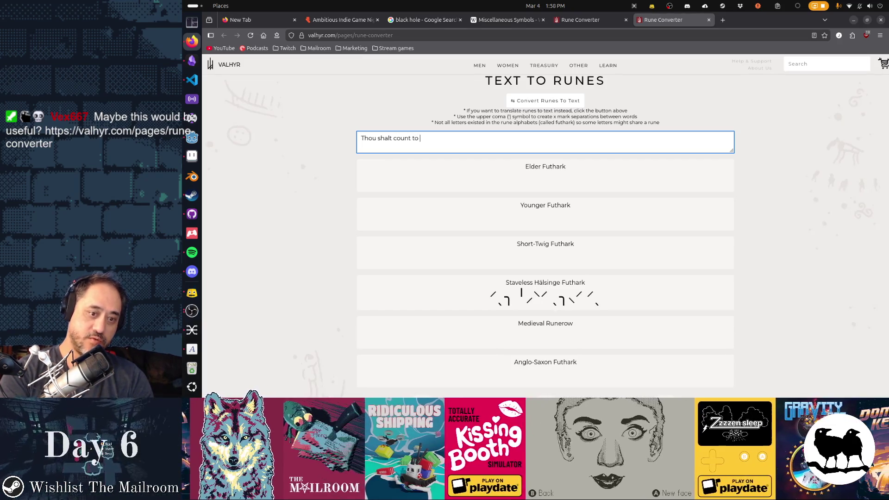
key(BackSpace)
text(three an)
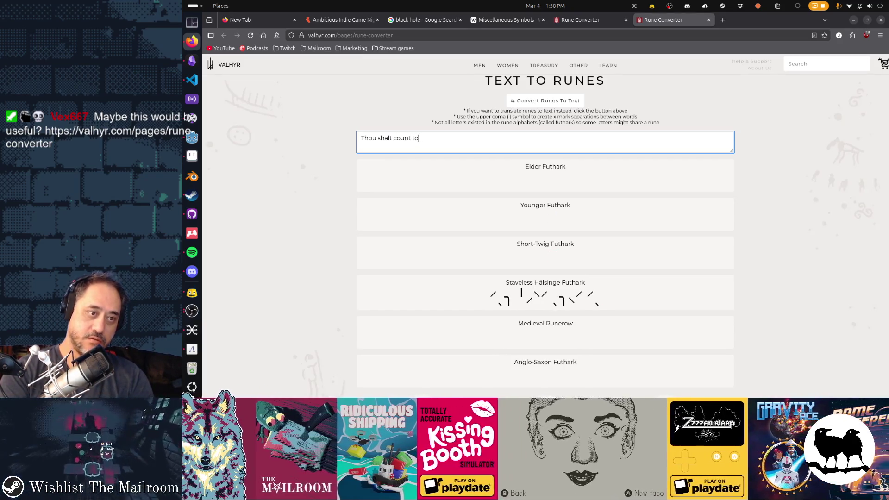
text(d the counting)
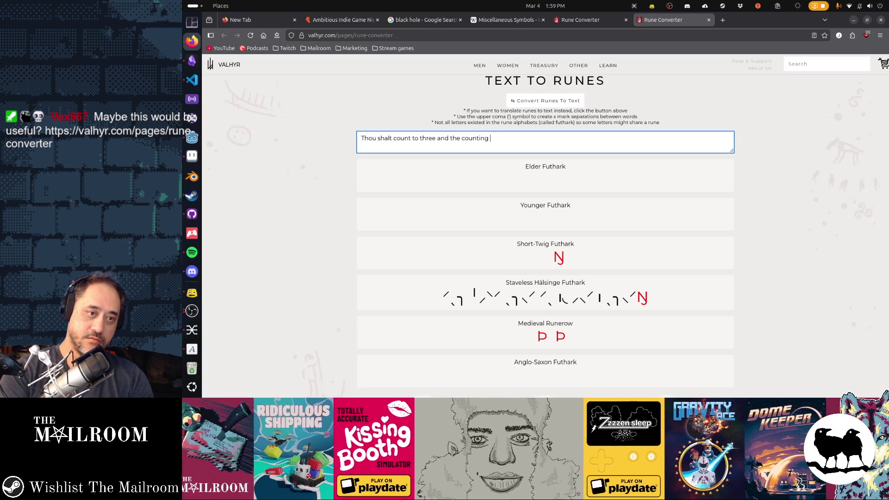
Complete the passage through '…except on the way to three. Four is right out.'
key(BackSpace)
key(BackSpace)
key(BackSpace)
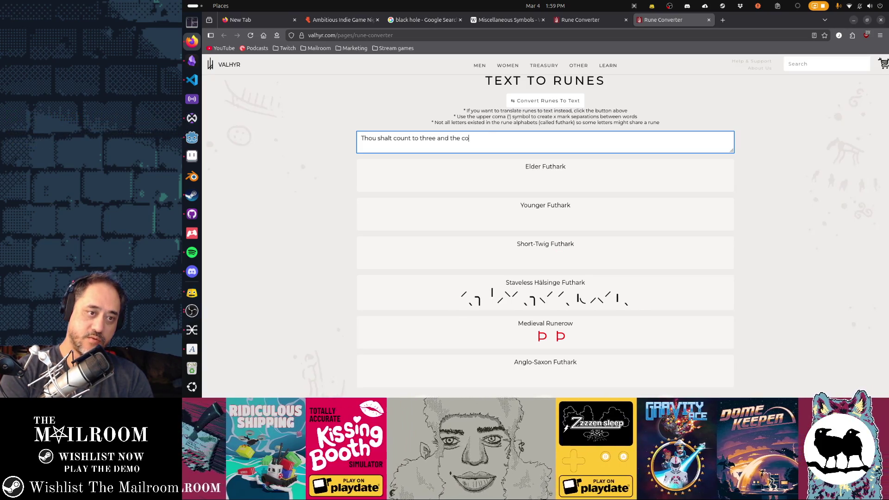
key(BackSpace)
key(BackSpace)
key(BackSpace)
text(the number of the count )
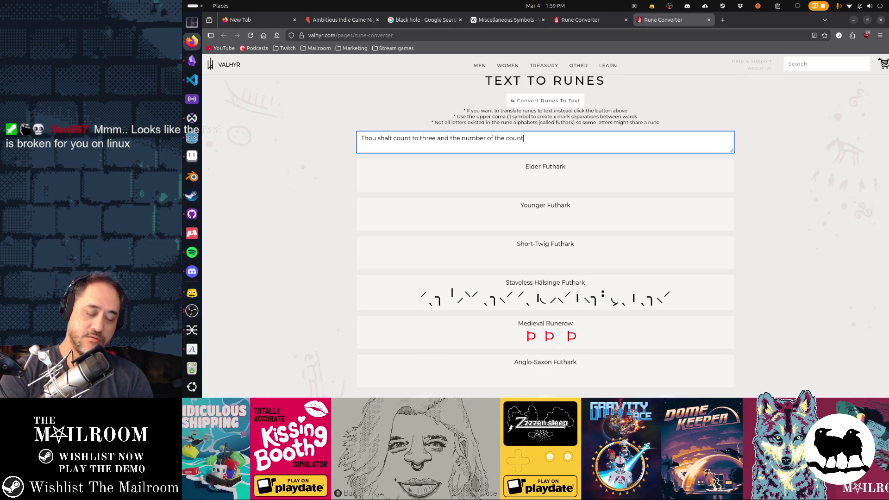
text(shall be t)
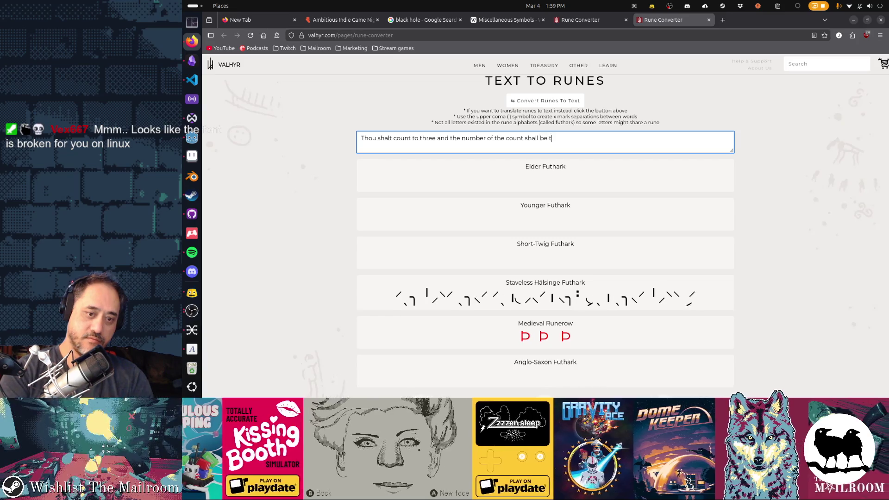
text(hree. )
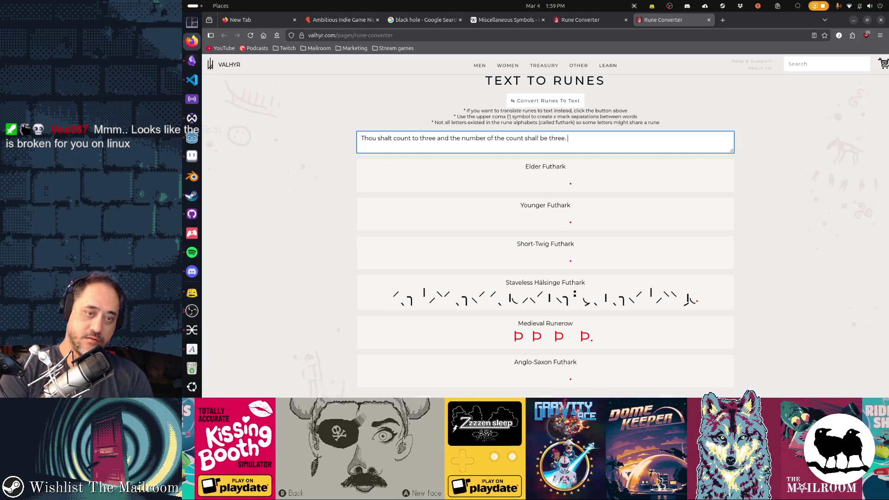
text(Thou sal)
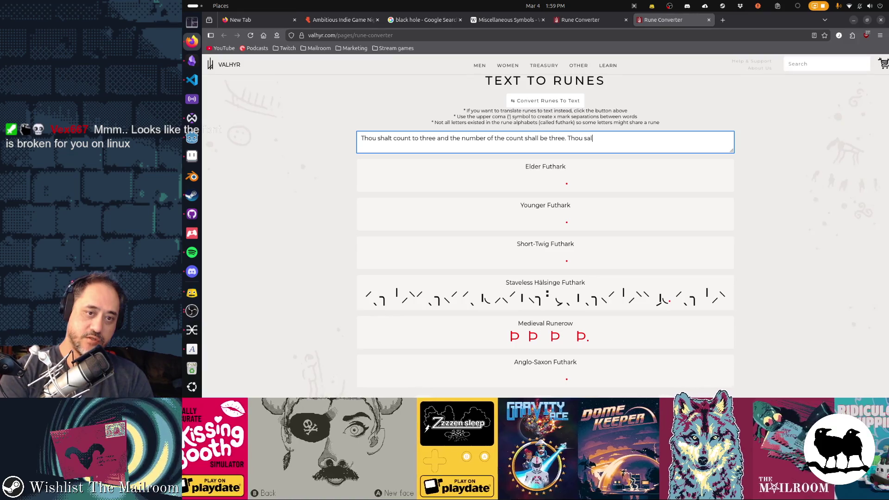
key(BackSpace)
key(BackSpace)
text(halt not count )
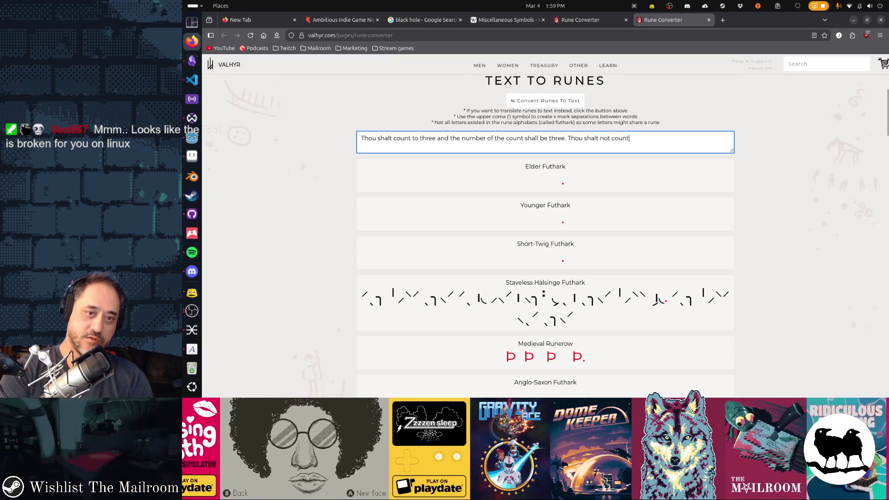
text(to)
key(BackSpace)
key(BackSpace)
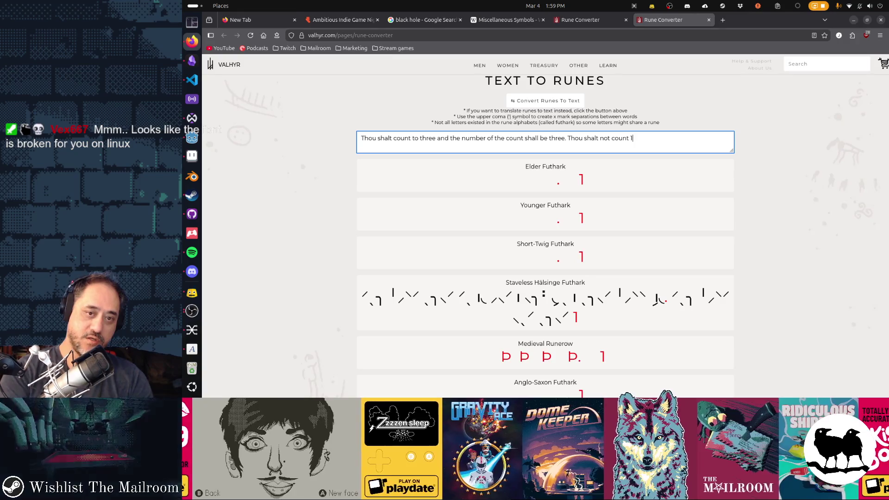
text(one or two except)
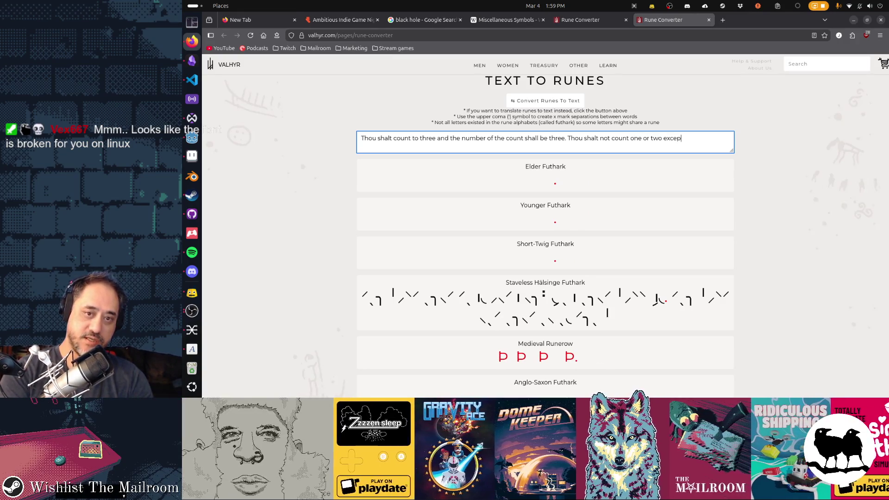
text( on the way to three. )
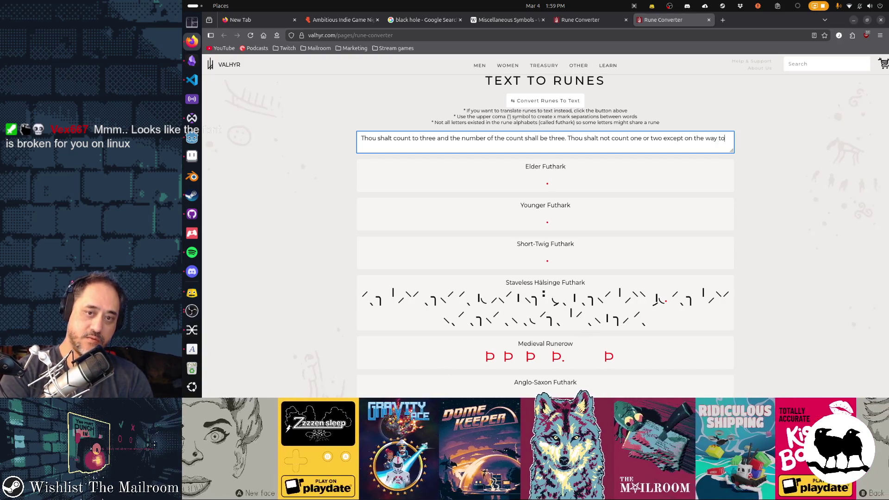
text(Four is right out.)
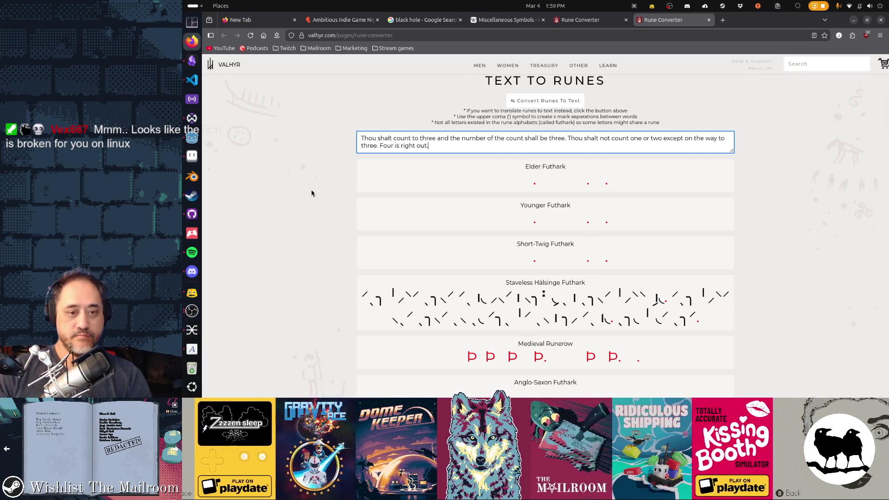
Inspect the converted rune lines, including the Short-Twig and Elder Futhark renderings
scroll(535, 254, down, 6)
scroll(535, 255, up, 4)
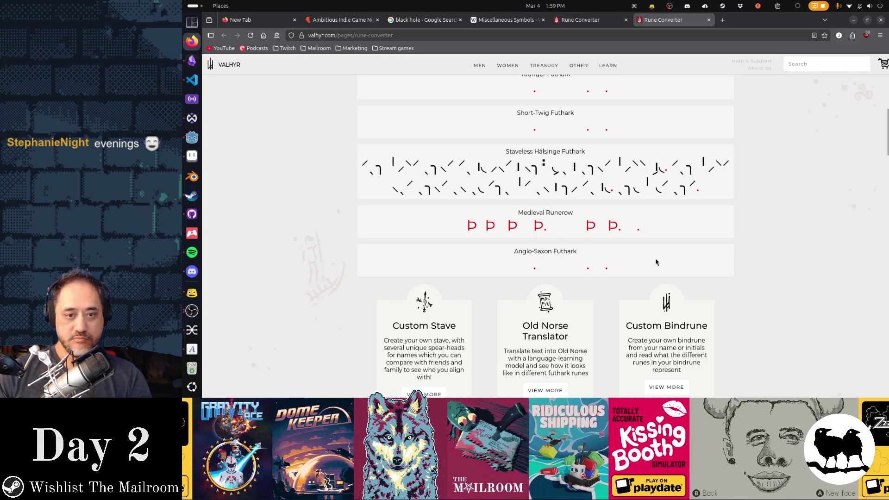
drag(634, 264, 476, 258)
drag(640, 226, 451, 226)
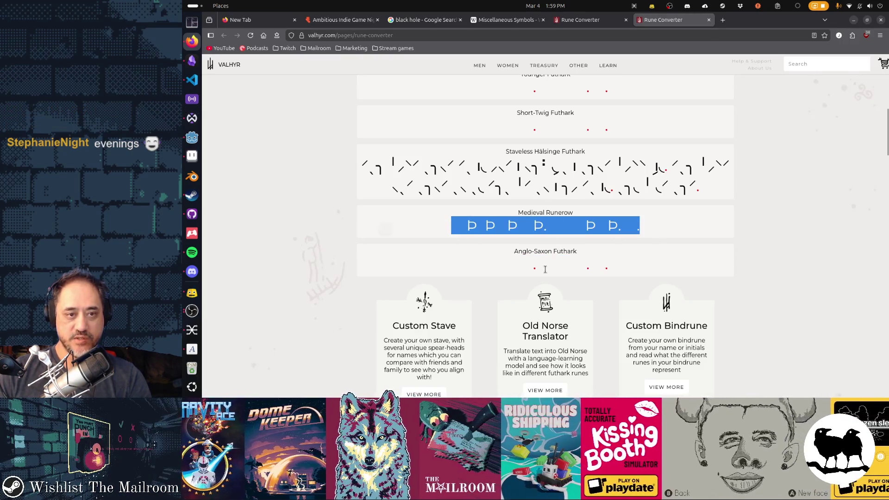
scroll(560, 270, up, 4)
drag(661, 294, 514, 254)
click(584, 248)
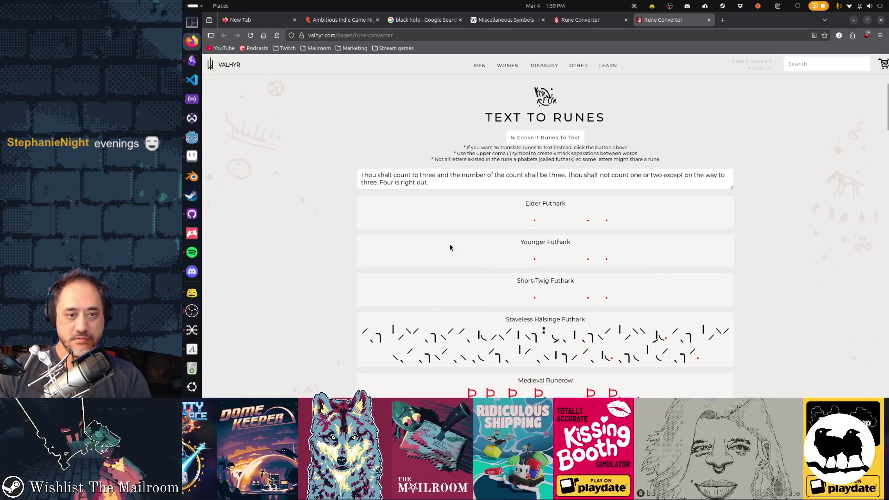
drag(705, 215, 416, 218)
click(688, 228)
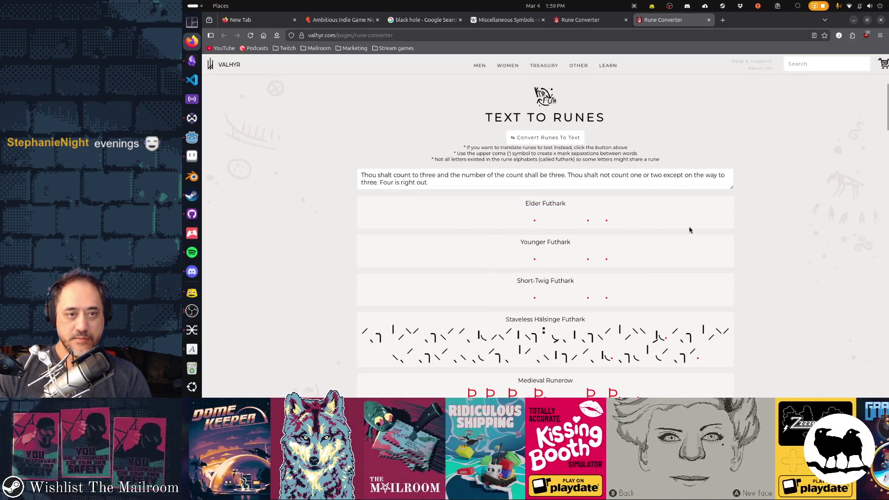
click(547, 137)
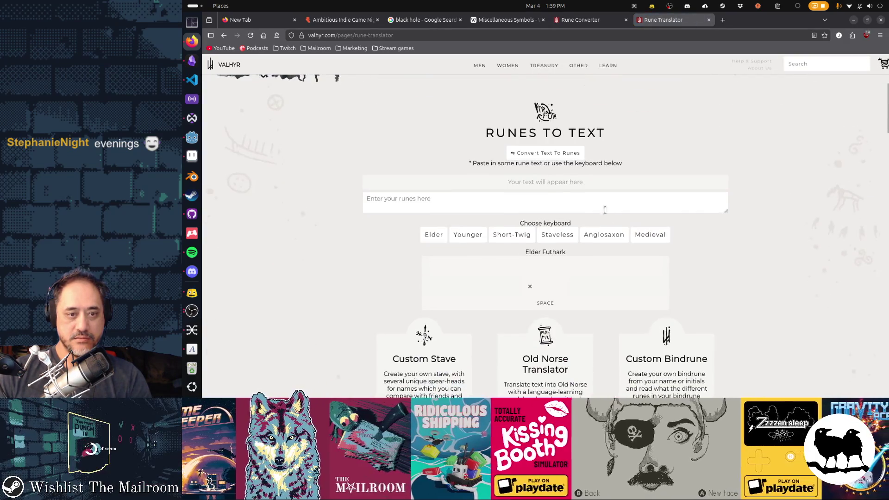
Enter test text and try the Elder, Younger, Anglo-Saxon and Staveless Hälsinge rune keyboards
click(605, 210)
text(as)
text(dasdsadsadsad)
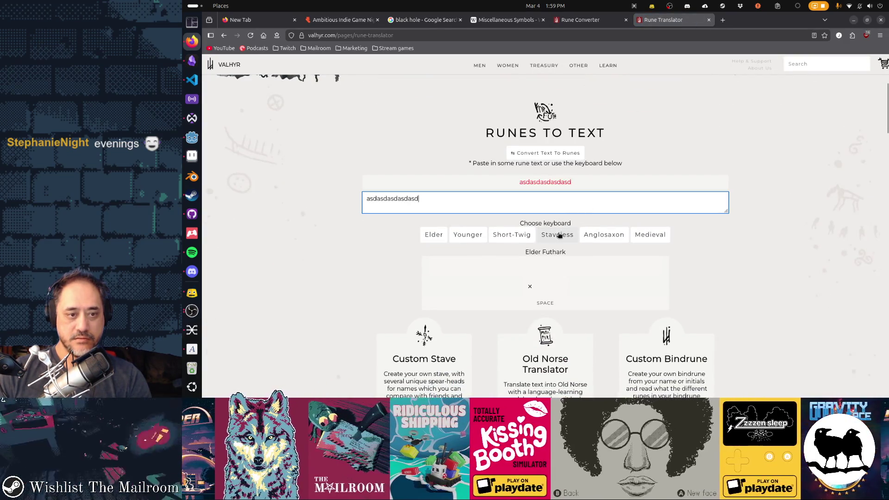
click(440, 237)
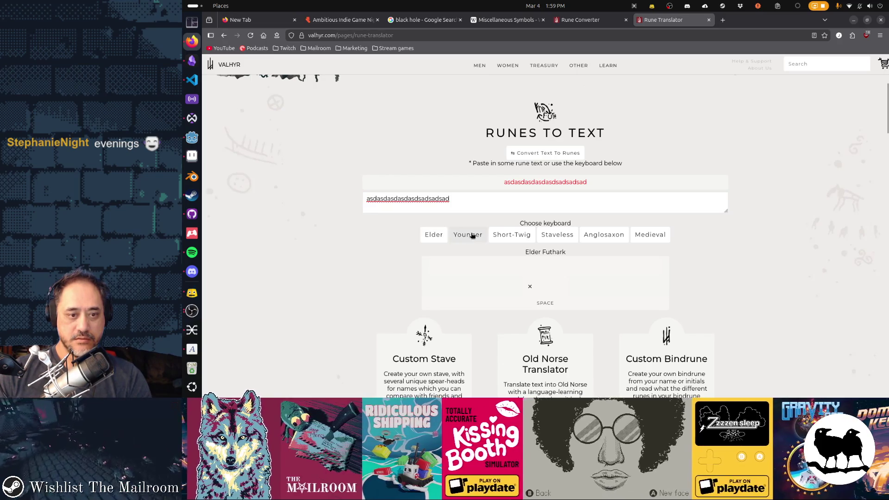
click(469, 236)
click(605, 235)
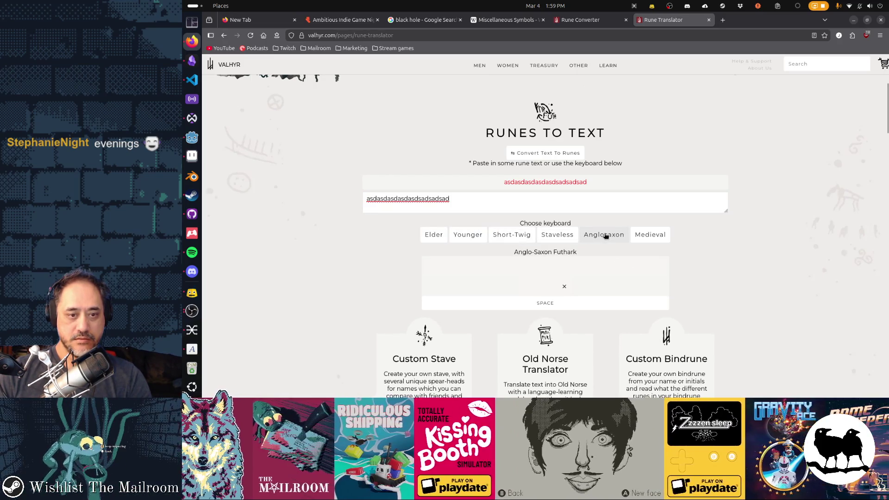
click(565, 236)
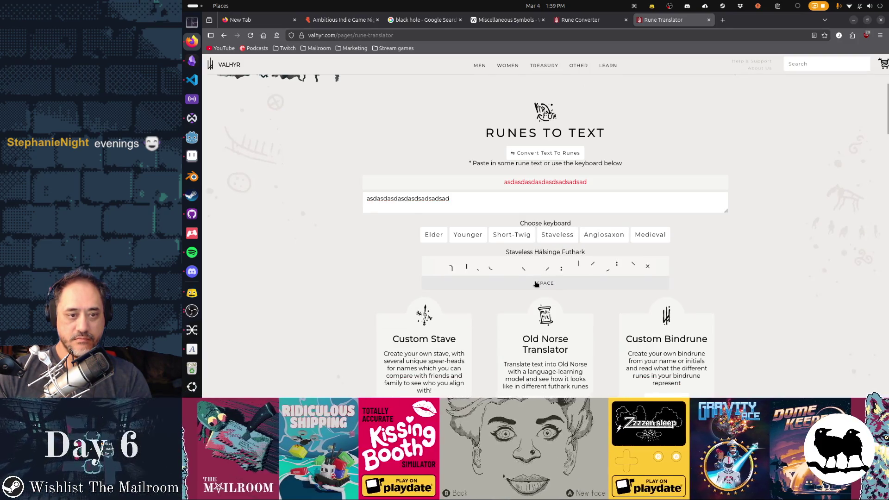
Scroll past the More about Runes section to reach the Old Norse Translator
scroll(666, 284, down, 2)
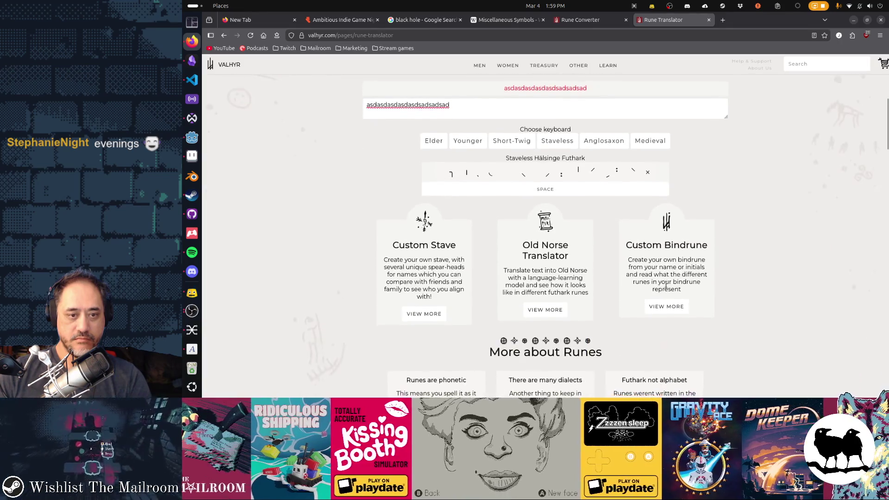
scroll(666, 285, down, 3)
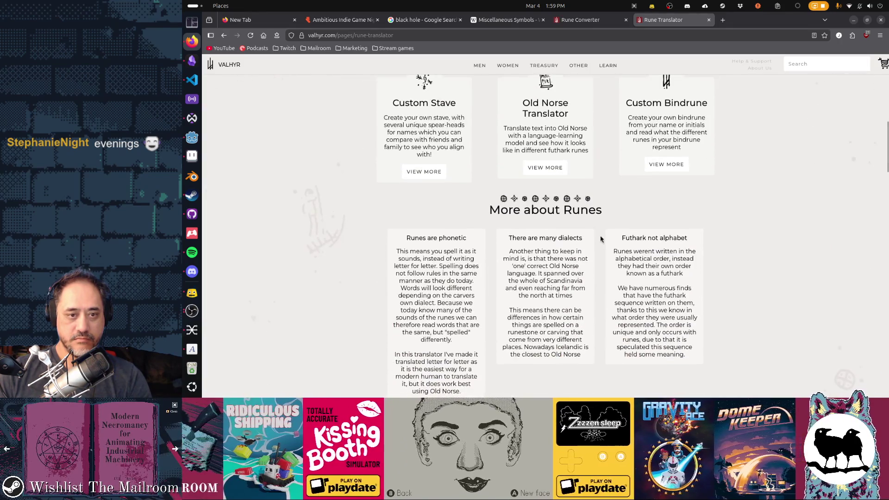
mouse_move(514, 210)
mouse_down()
mouse_move(502, 199)
mouse_move(576, 174)
mouse_move(587, 210)
mouse_up()
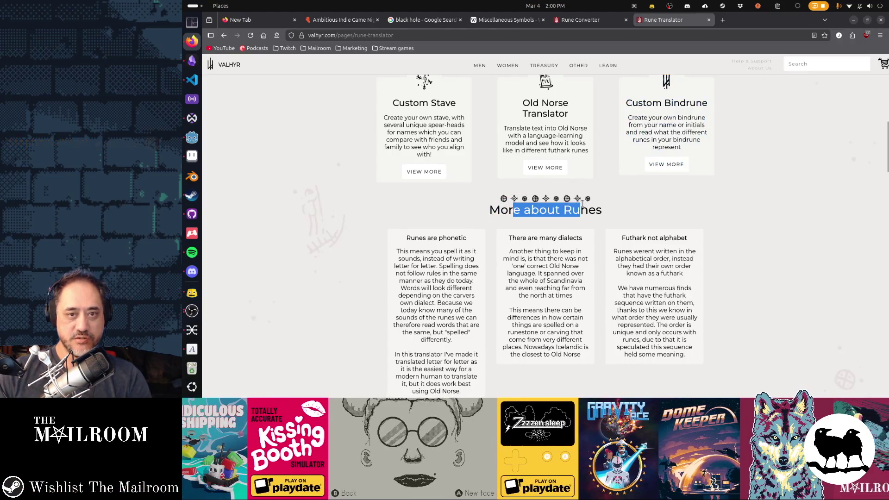
click(666, 212)
scroll(666, 212, up, 2)
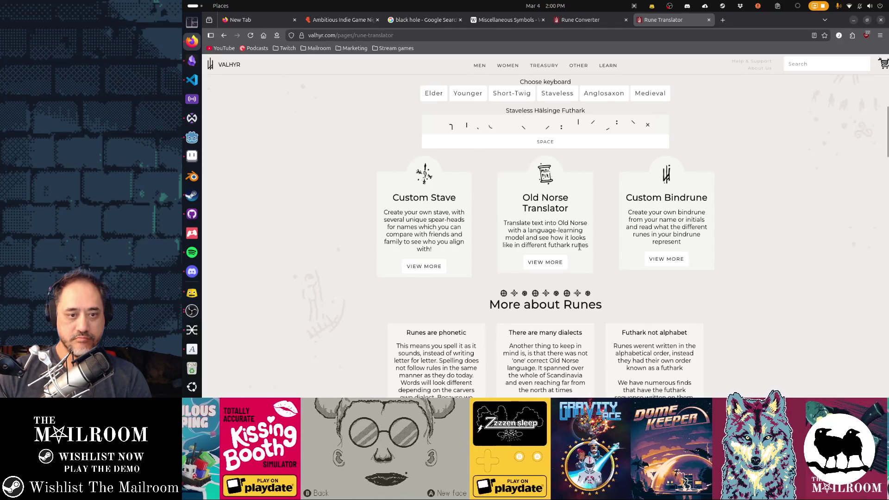
click(548, 263)
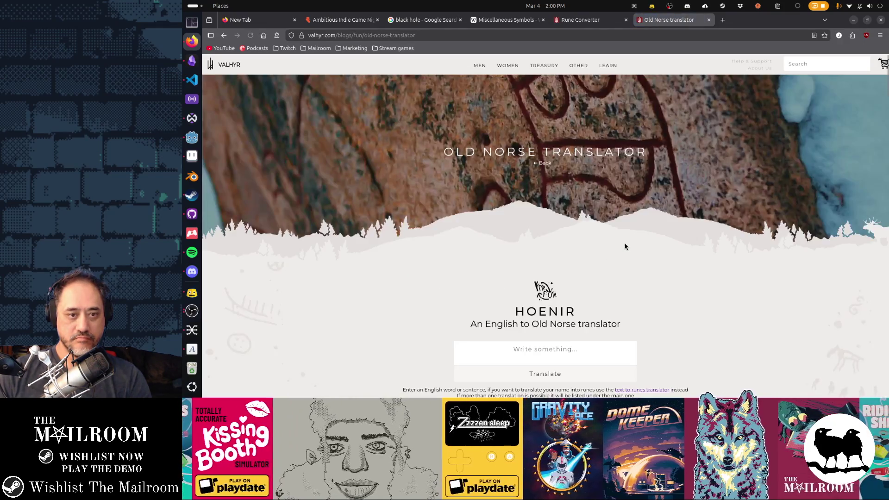
Translate the test text 'aswadsa' into Old Norse and review its runic versions
scroll(627, 246, down, 4)
click(574, 181)
text(asw)
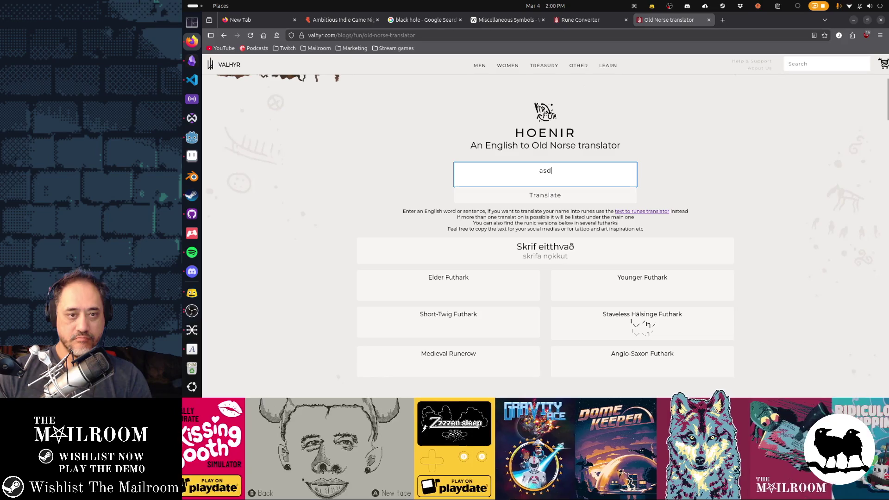
text(adsa)
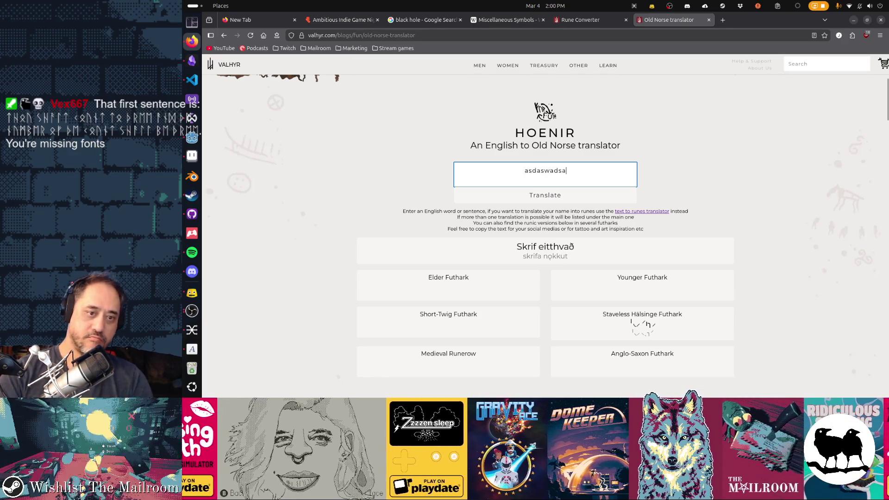
click(548, 197)
scroll(687, 203, down, 3)
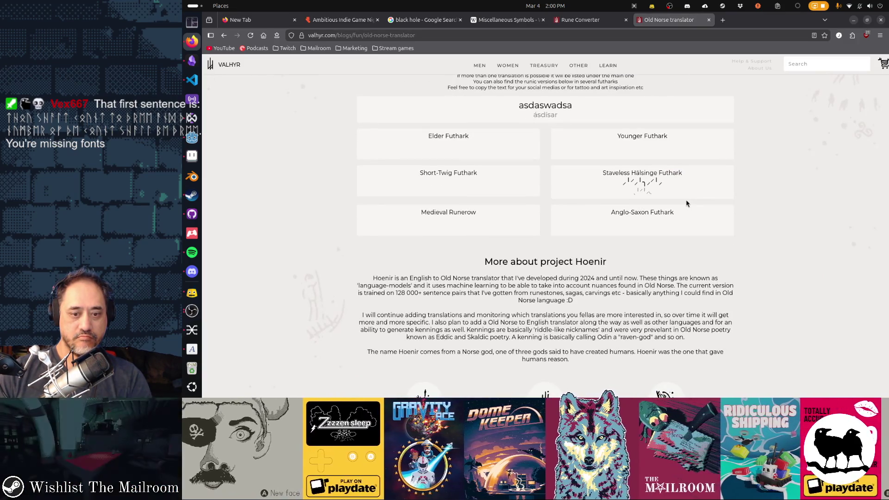
scroll(687, 204, down, 4)
scroll(687, 204, down, 4)
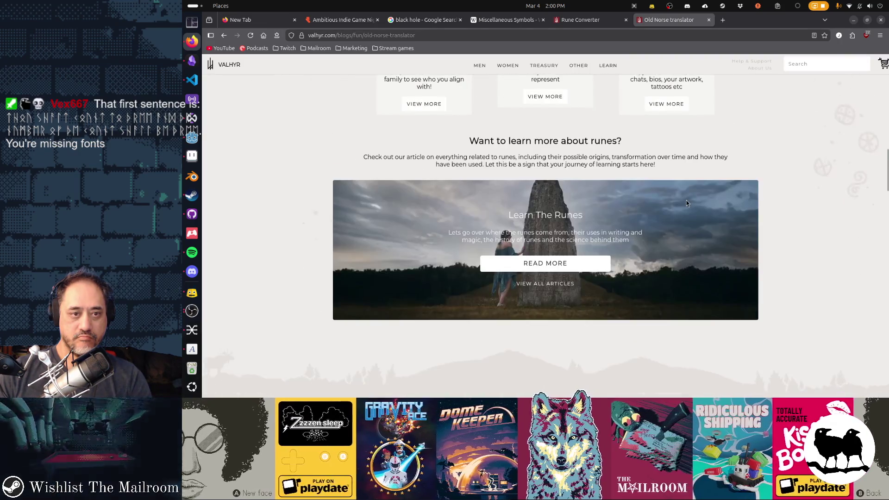
scroll(686, 200, up, 3)
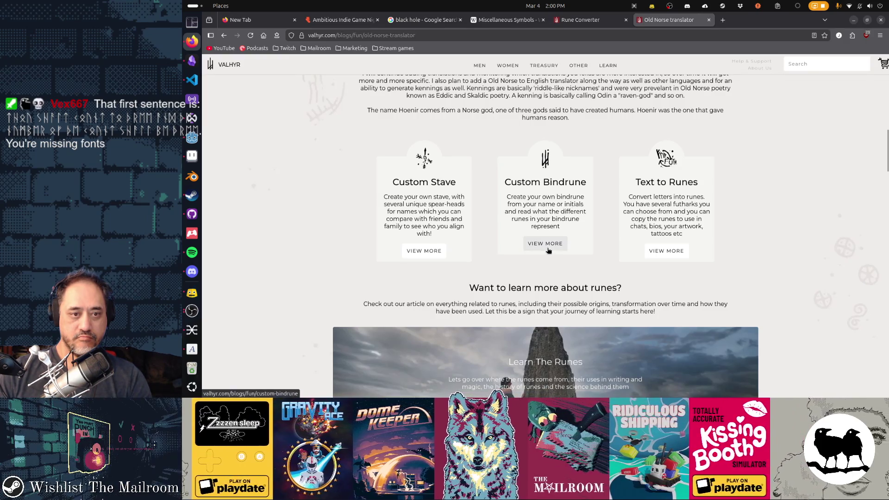
click(546, 244)
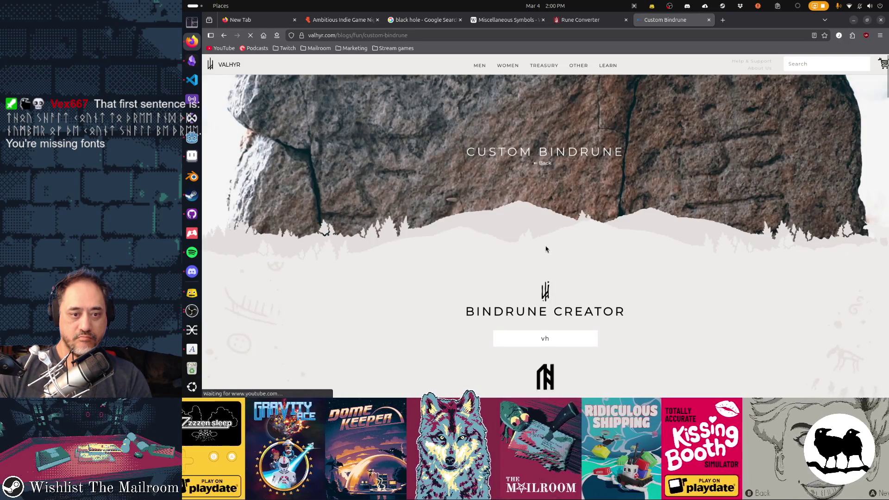
Generate a bindrune for the name 'The Mailroom' after trying other names
scroll(556, 248, down, 3)
click(556, 168)
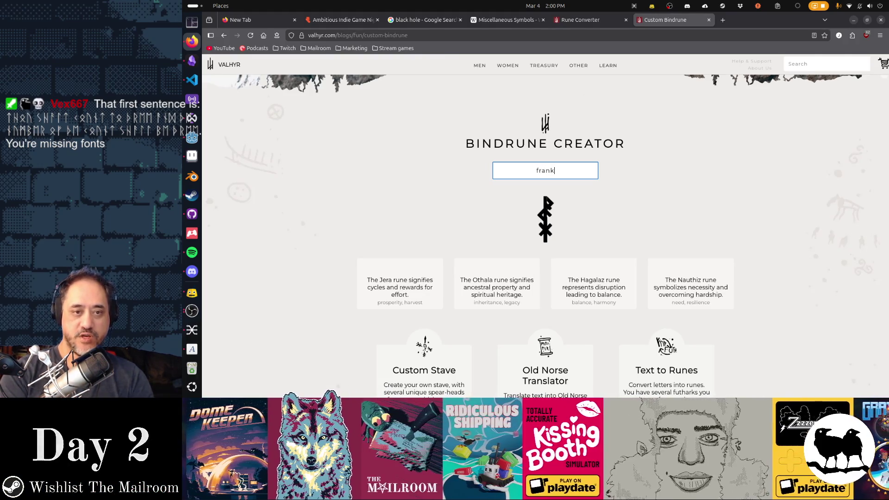
text(holy hell)
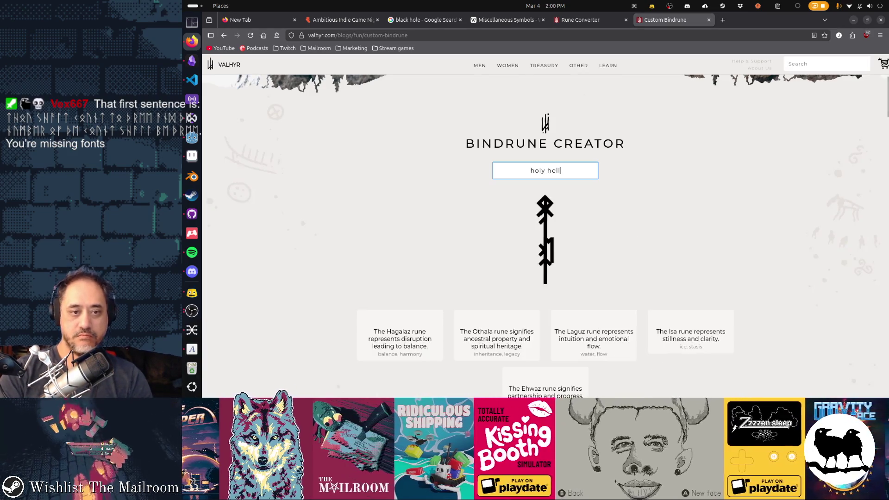
key(ctrl+a)
text(The M)
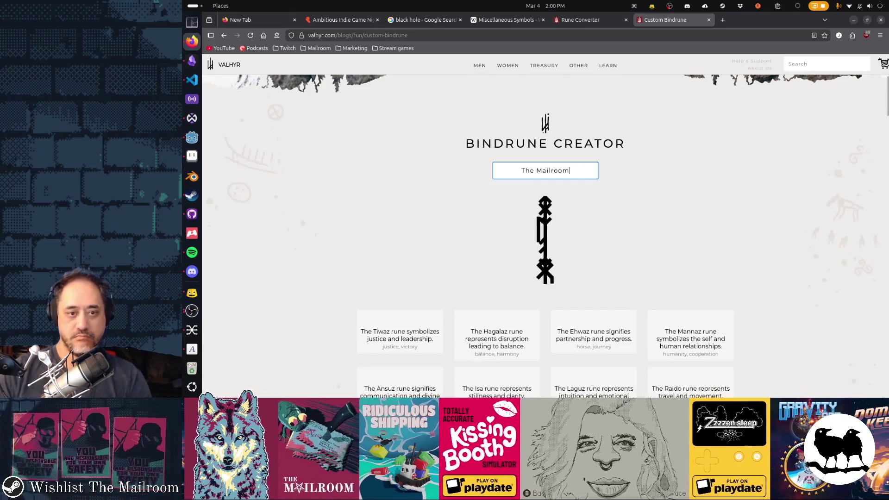
scroll(661, 200, down, 5)
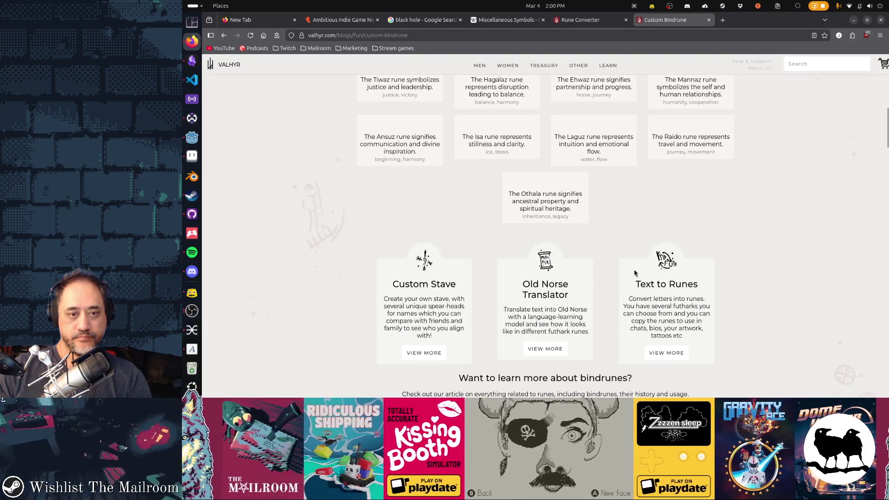
click(545, 349)
scroll(716, 301, down, 4)
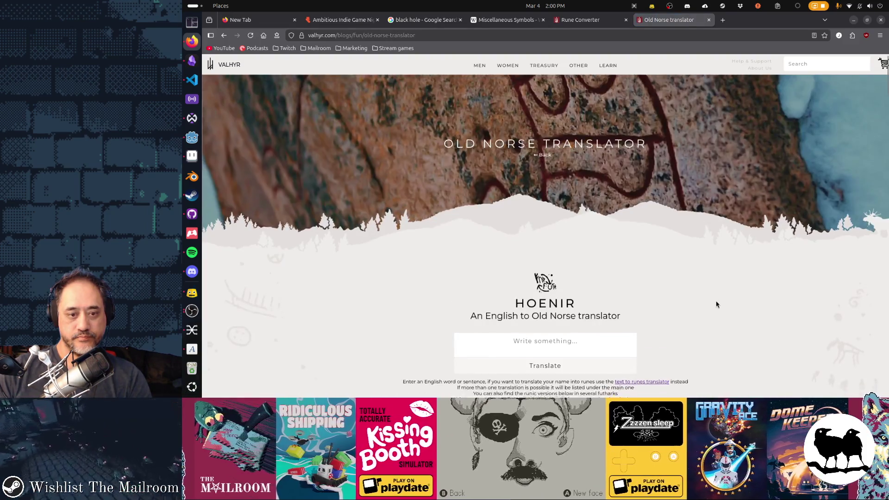
Translate 'Count to three and kiss your ass good bye.' and scroll through its rune renderings
click(557, 156)
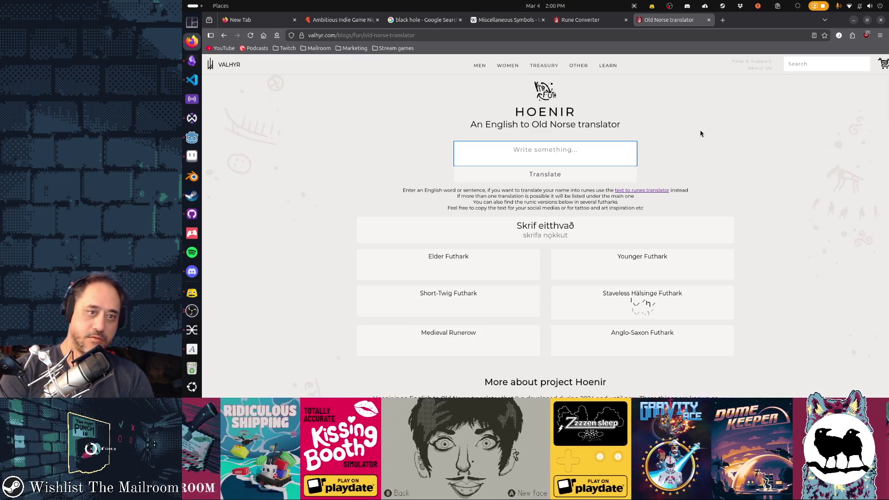
text(Tount to t)
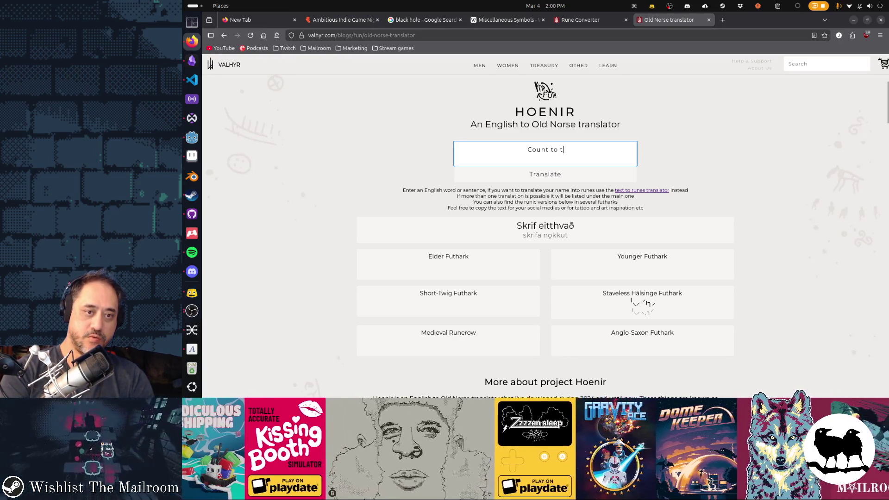
text(hree and kiss your ass goo)
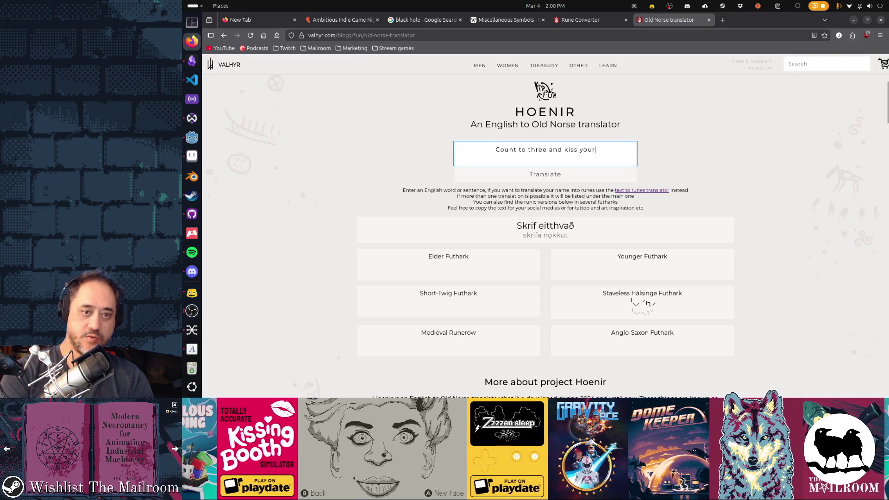
text(d bye.)
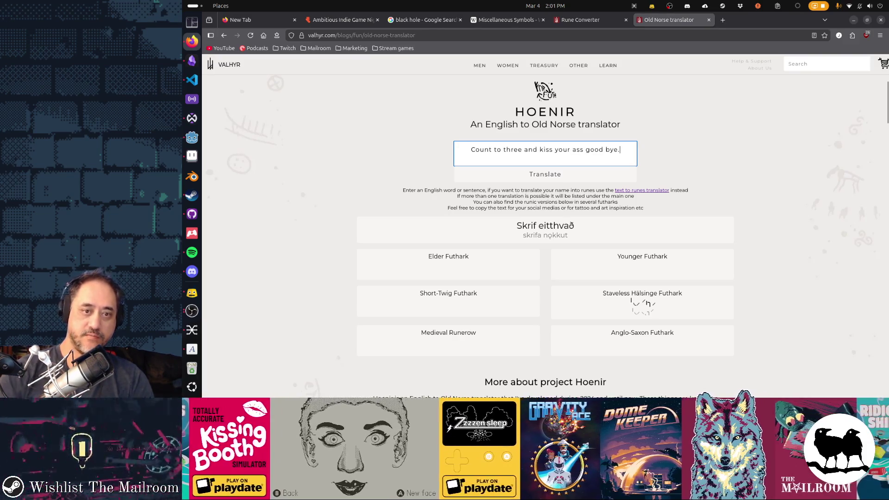
key(Return)
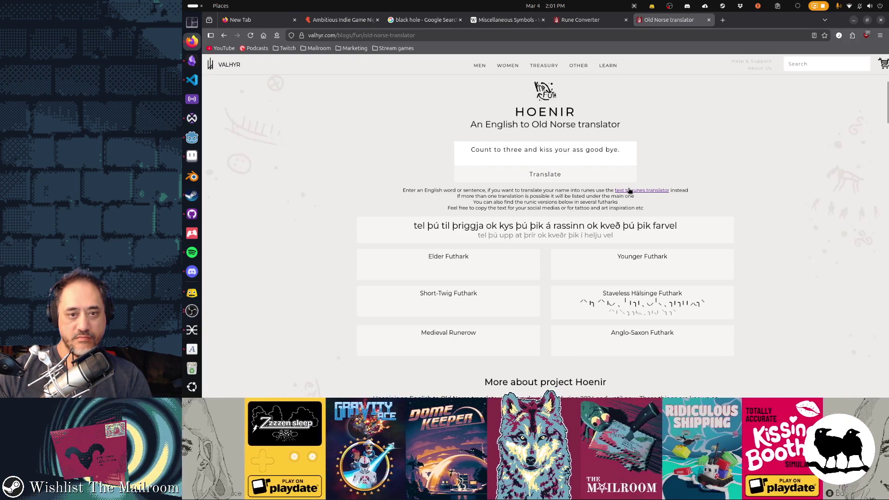
scroll(657, 250, down, 5)
scroll(713, 251, down, 4)
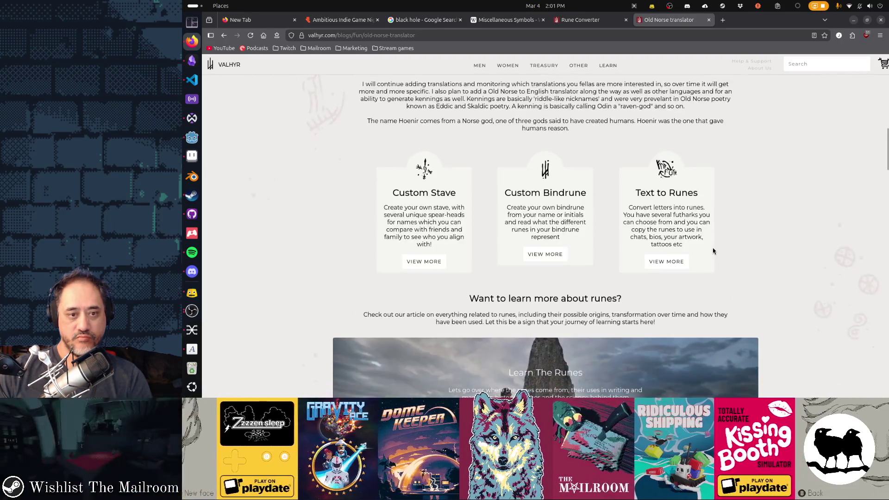
Open the Text to Runes converter and append extra test letters after 'Hello ' Midgard'
scroll(712, 251, up, 3)
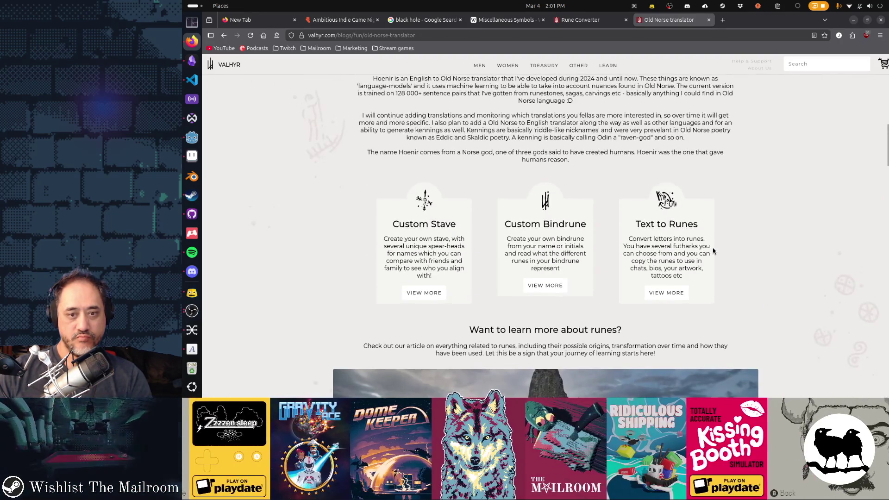
click(674, 291)
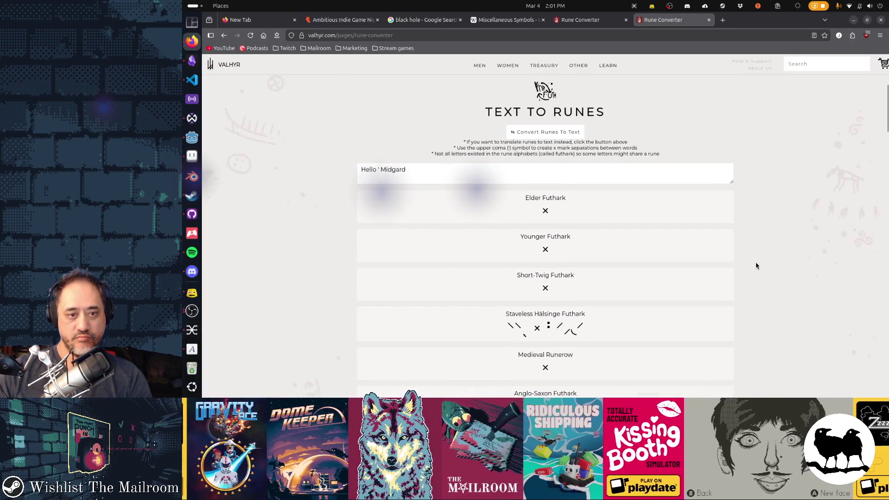
click(587, 172)
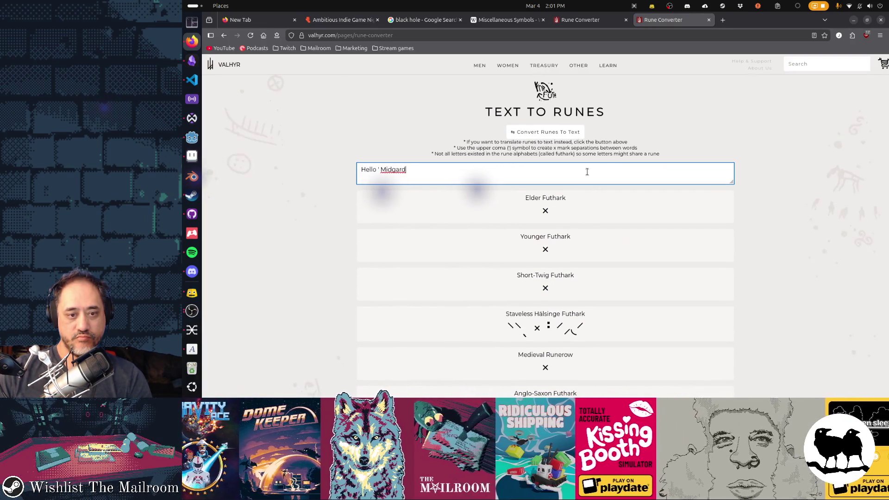
click(547, 287)
click(548, 177)
text(saasas)
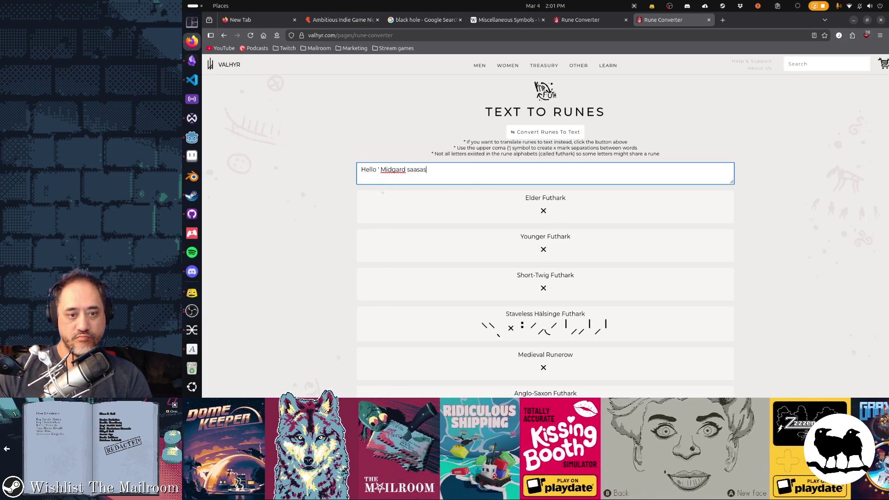
text(asdasdwdaszxczx)
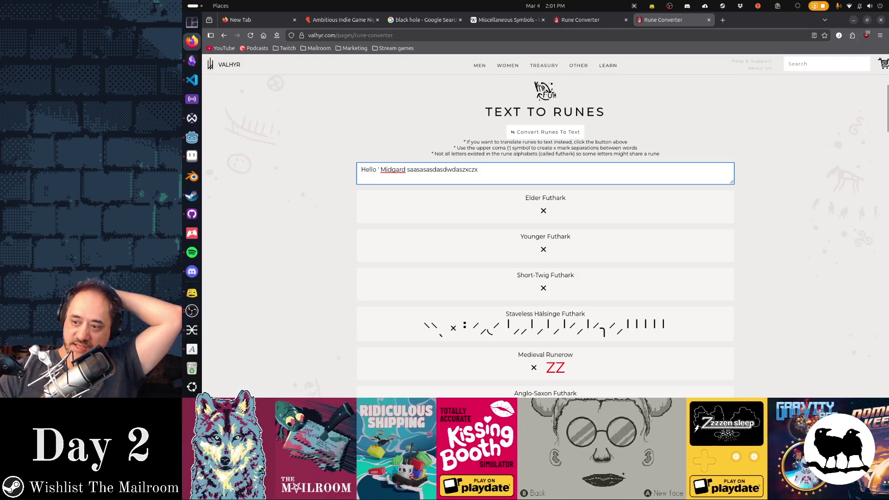
Clear the converter's text, then undo to restore the previous sample text
click(192, 293)
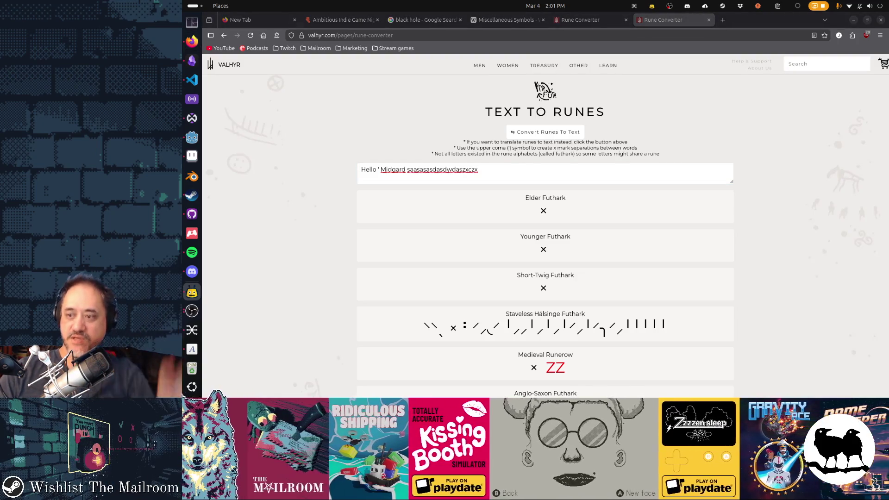
click(596, 172)
key(ctrl+a)
key(BackSpace)
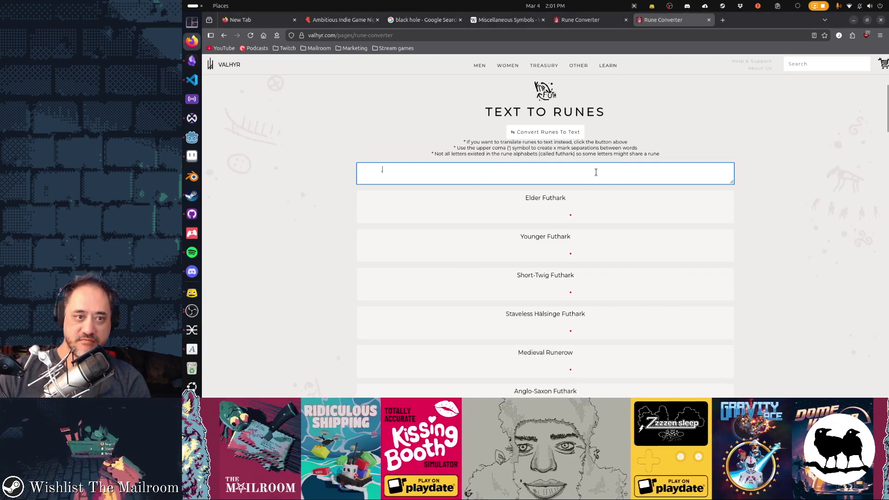
key(ctrl+z)
Replace the Aseprite text box contents with the copied runic line
key(alt+Tab)
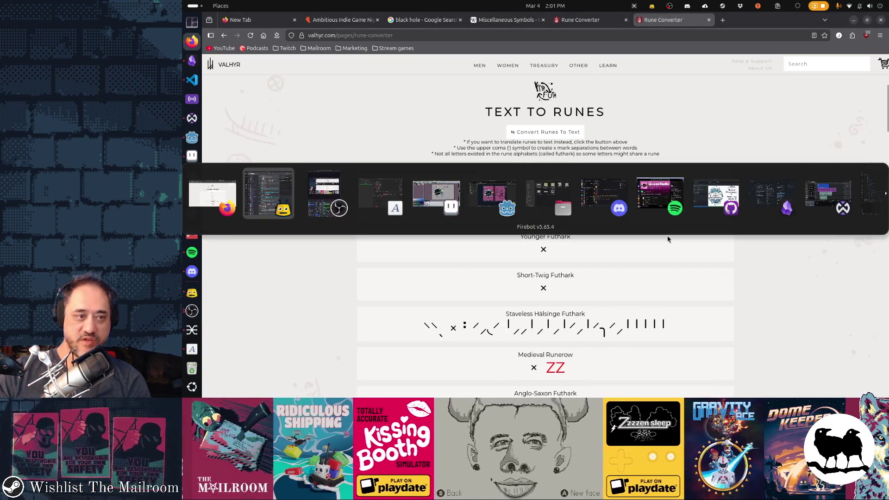
key(alt+Tab)
key(alt+Tab)
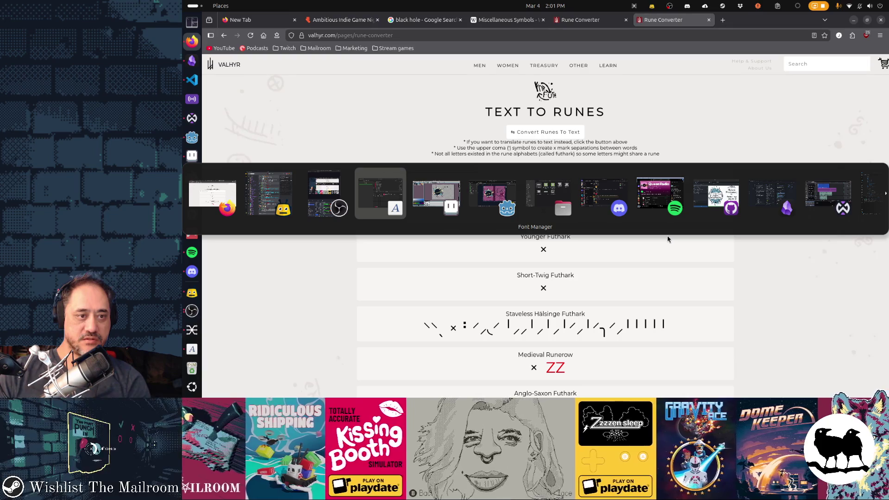
key(alt+Tab)
key(ctrl+a)
key(ctrl+v)
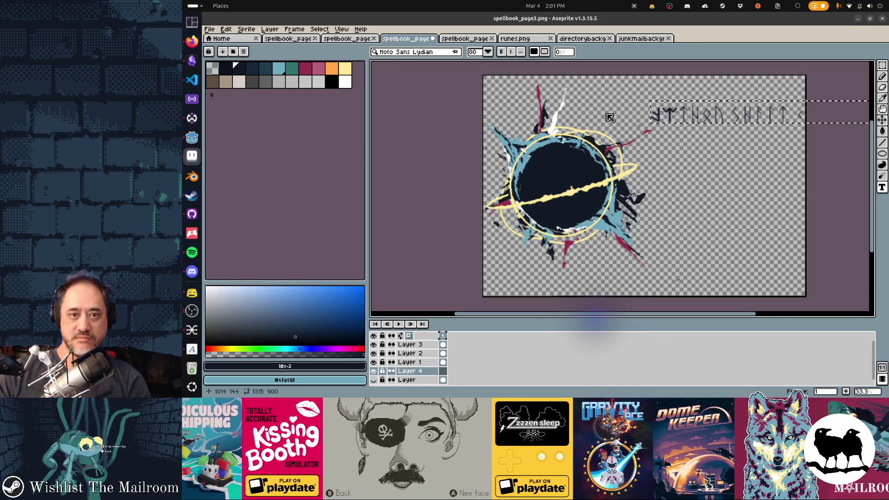
Move the first rune line to the page top and add a second line beside the black hole
click(710, 138)
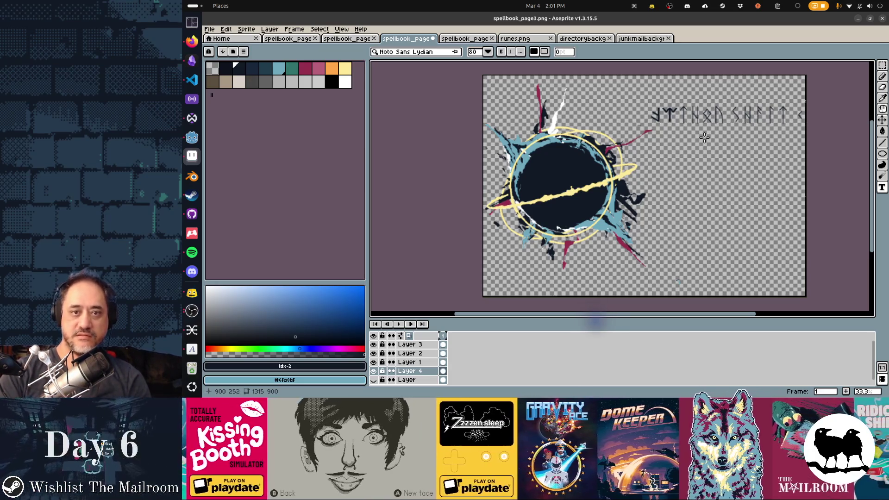
drag(779, 159, 701, 148)
key(t)
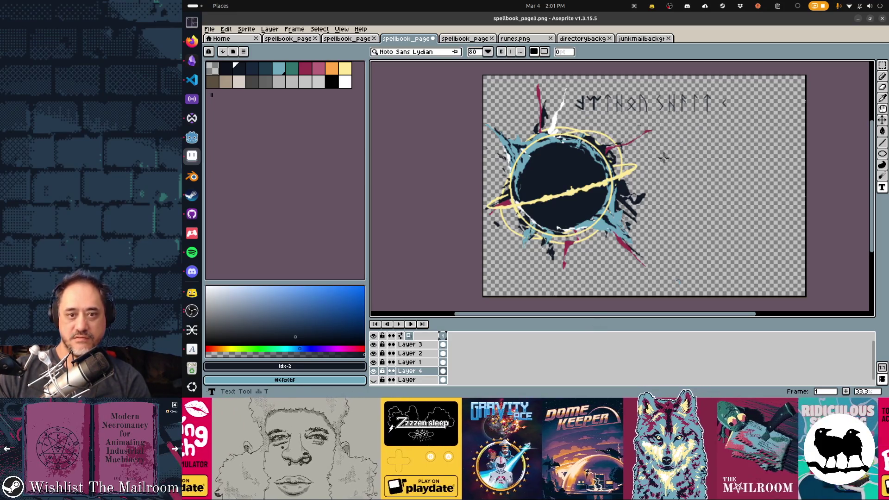
drag(627, 130, 670, 153)
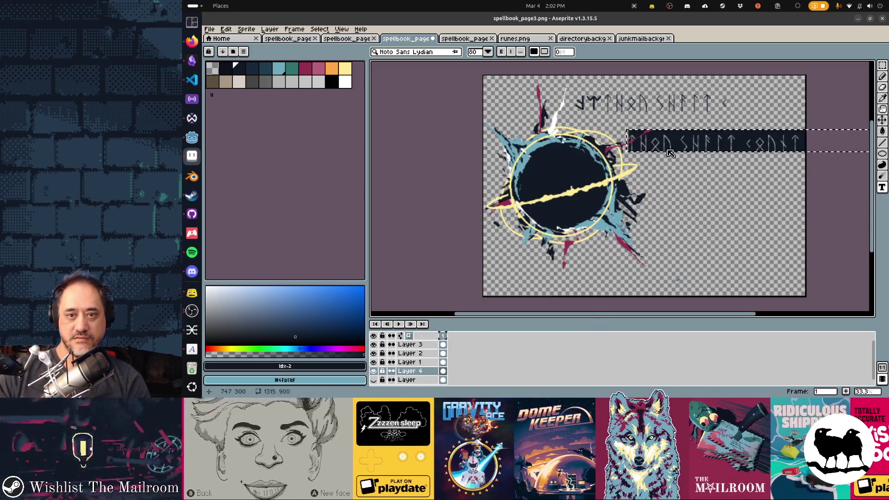
click(673, 164)
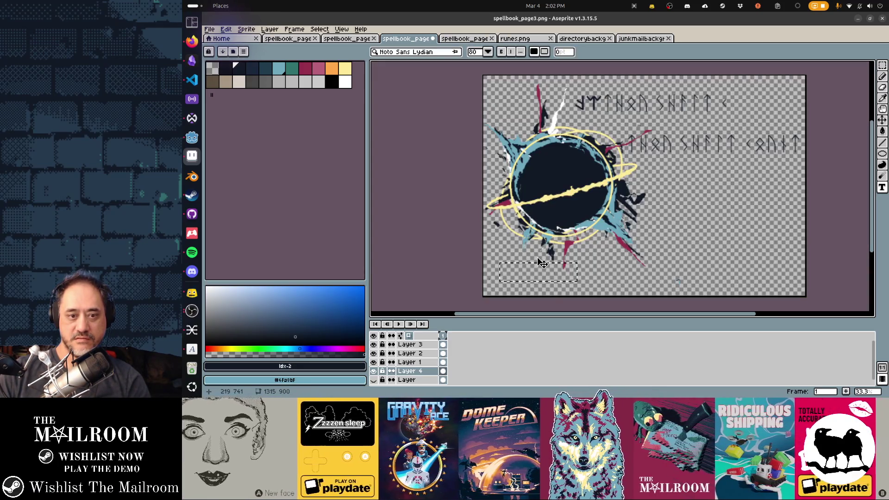
Paste a long runic line along the bottom of the page
key(ctrl+v)
click(689, 233)
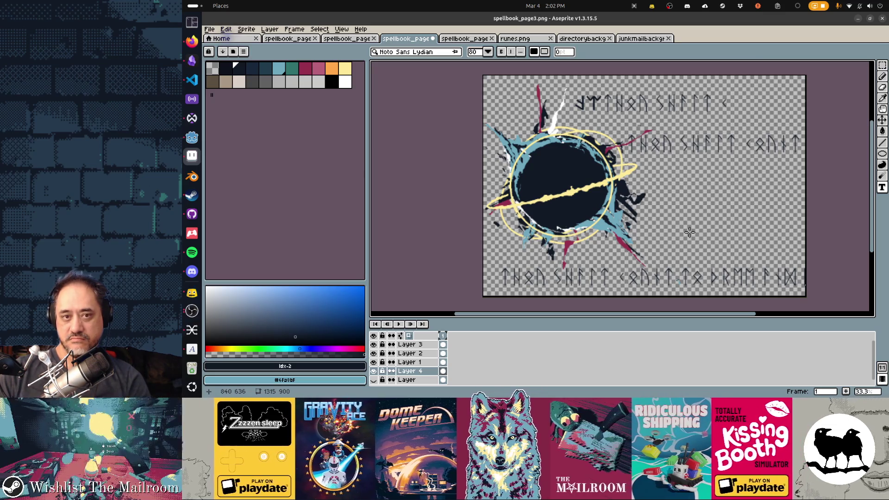
key(alt+Tab)
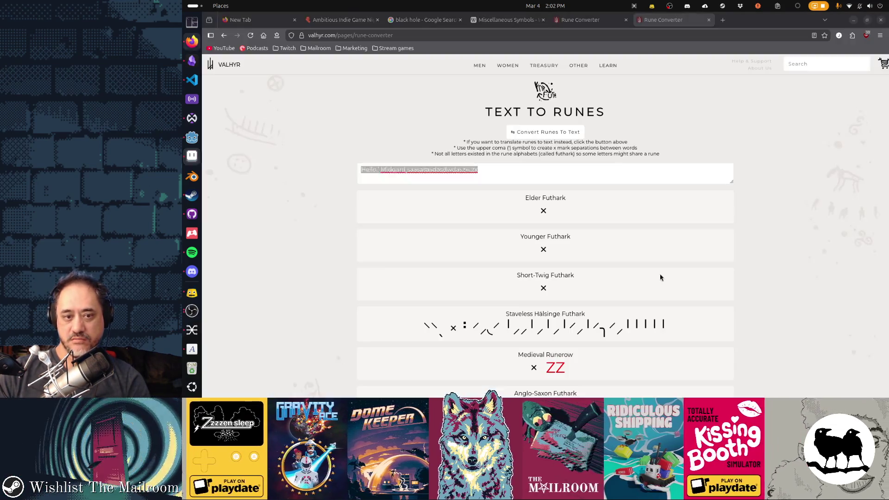
Restore the converter's sample text and close the duplicate Rune Converter tab
key(BackSpace)
key(ctrl+z)
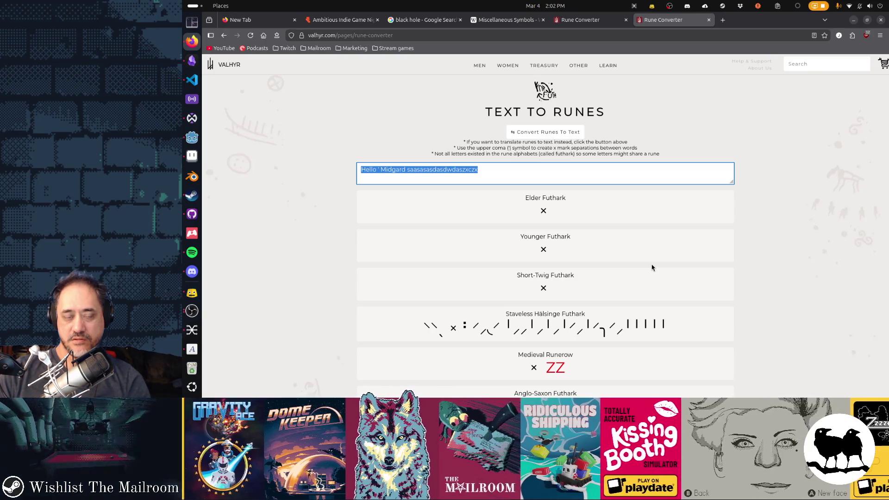
middle_click(579, 21)
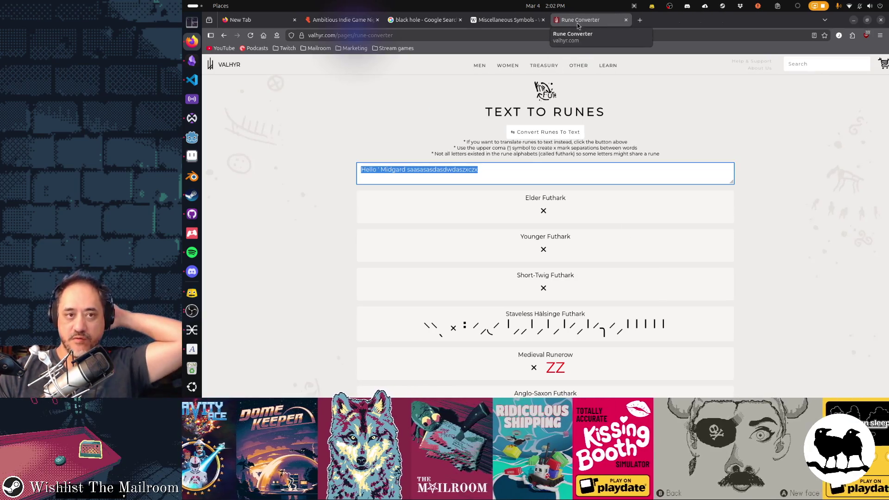
click(515, 21)
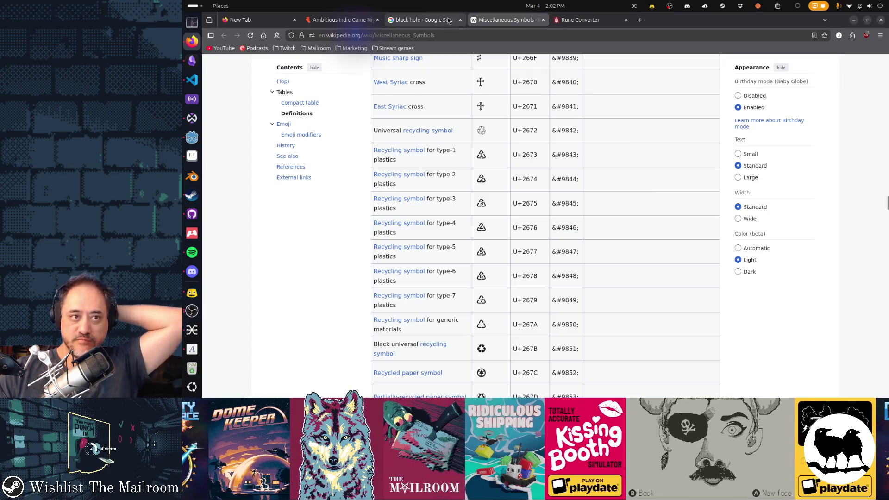
click(422, 20)
click(513, 21)
click(586, 20)
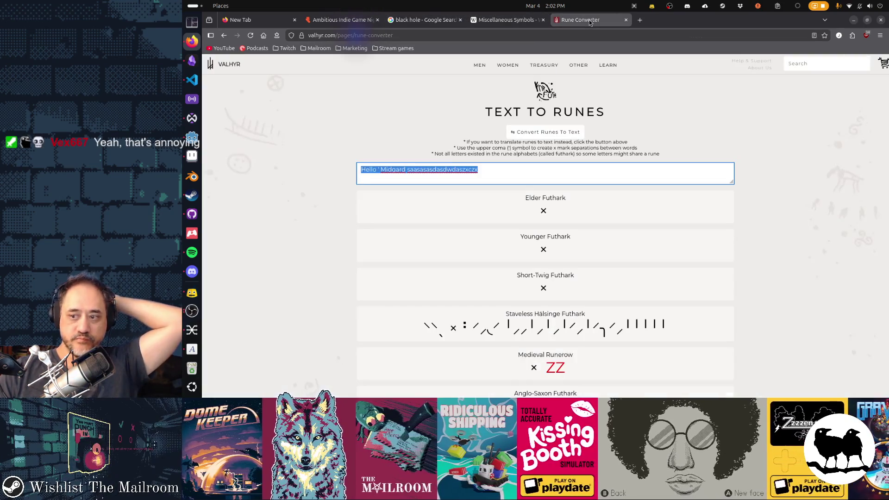
Back in Aseprite, undo the three runic text rows
scroll(624, 190, down, 5)
key(alt+Tab)
key(ctrl+z)
key(ctrl+z)
key(ctrl+z)
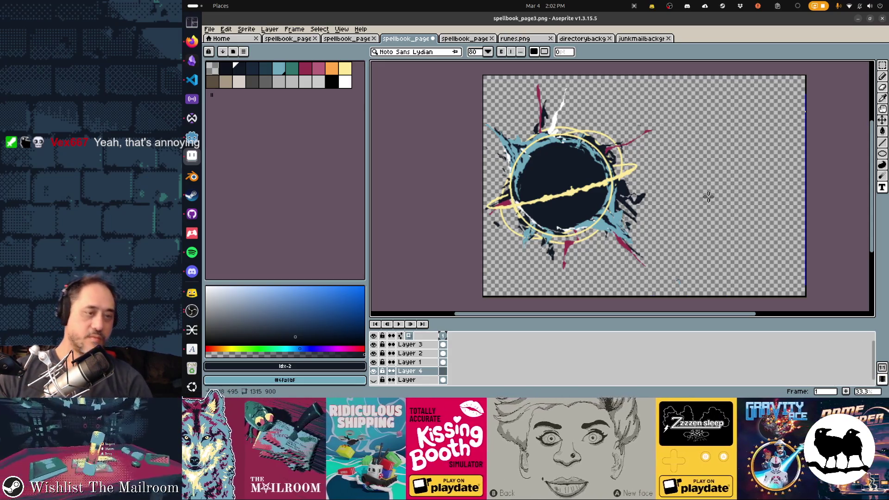
Set up the rectangle tool with a crimson drawing colour for row outlines
key(alt+Tab)
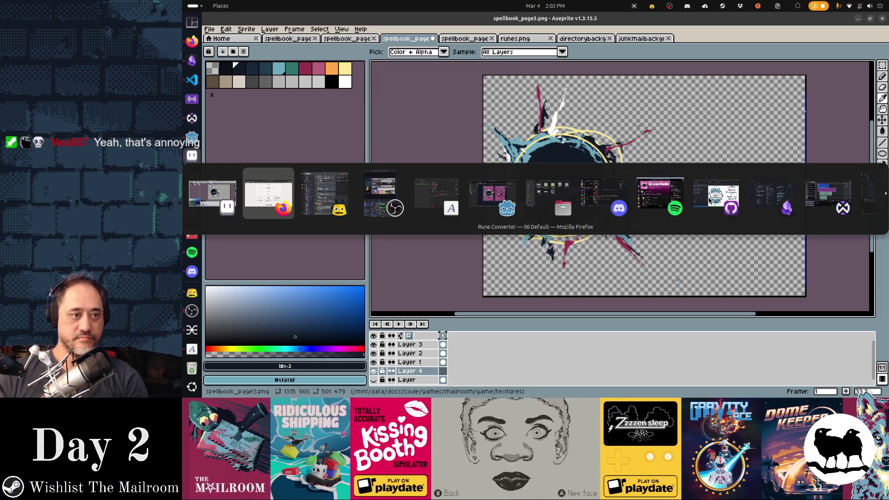
key(alt+Tab)
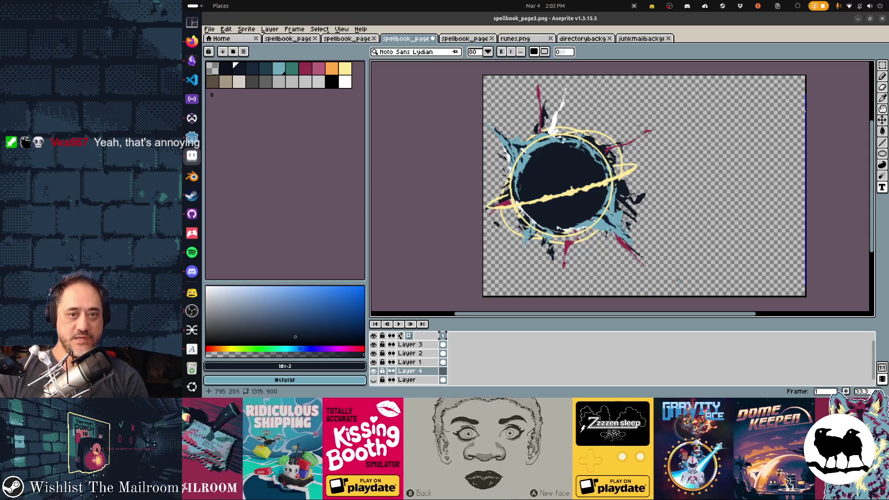
key(b)
scroll(639, 120, right, 5)
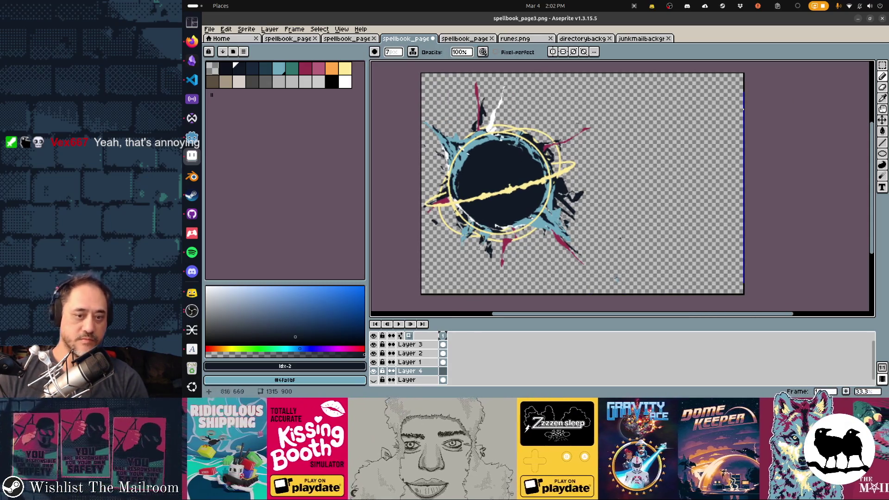
click(882, 142)
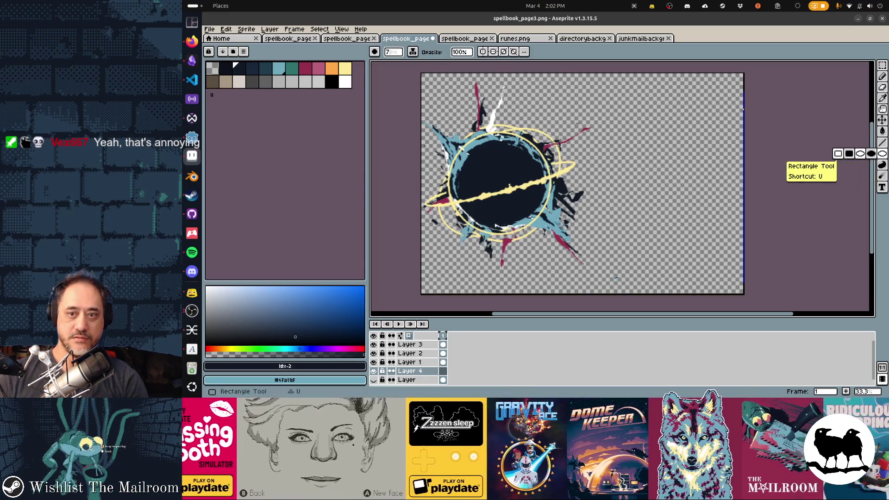
click(882, 154)
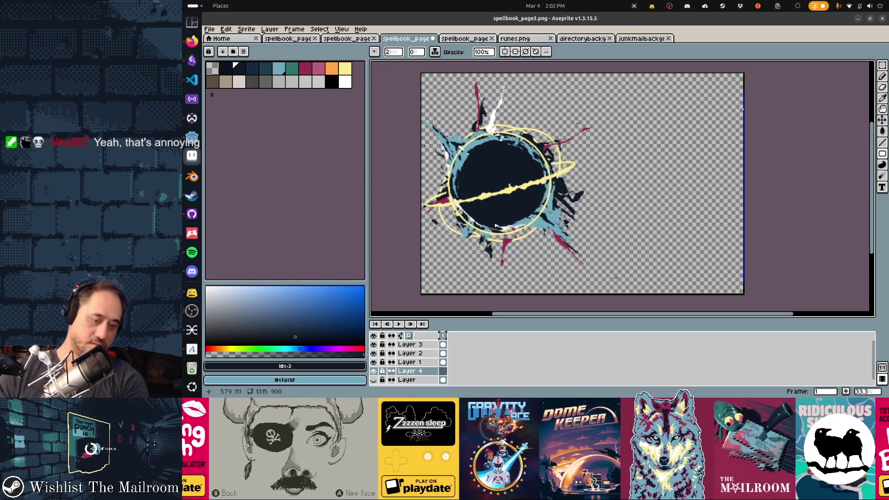
key(b)
click(305, 68)
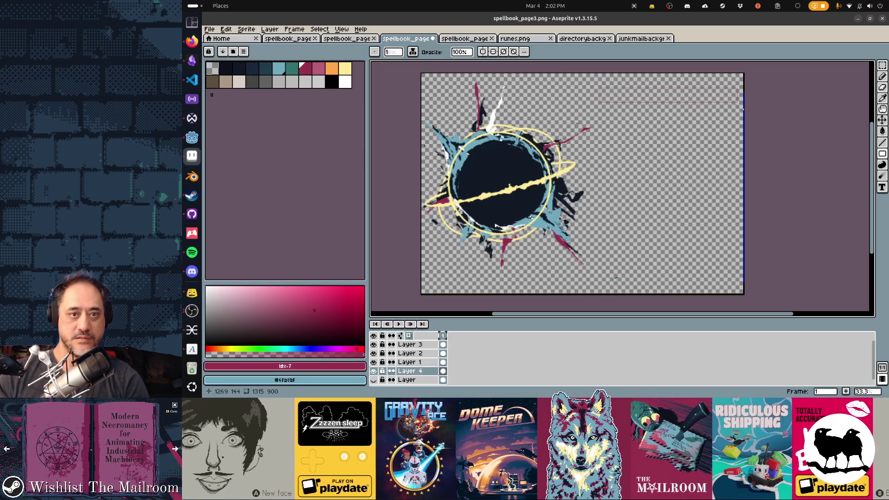
Select the thin crimson outline at top right and shift it down a row
key(m)
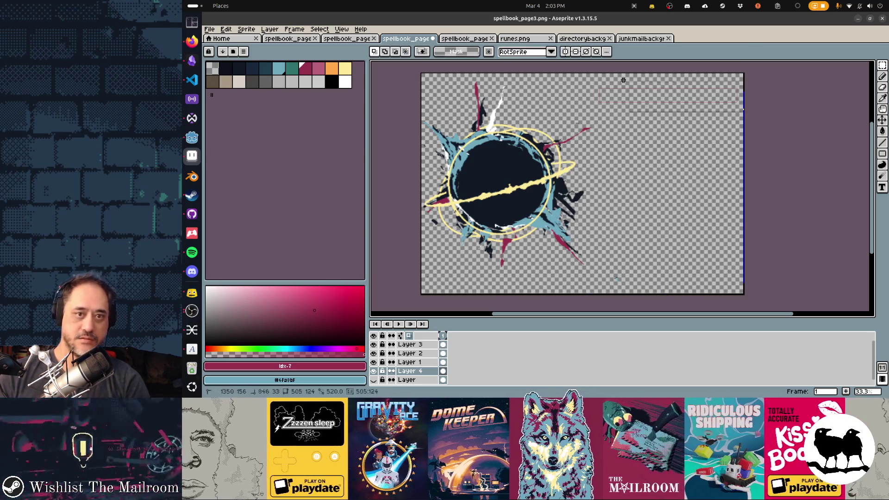
drag(744, 112, 590, 73)
drag(675, 91, 675, 95)
key(shift+Down)
key(shift+Down)
key(shift+Down)
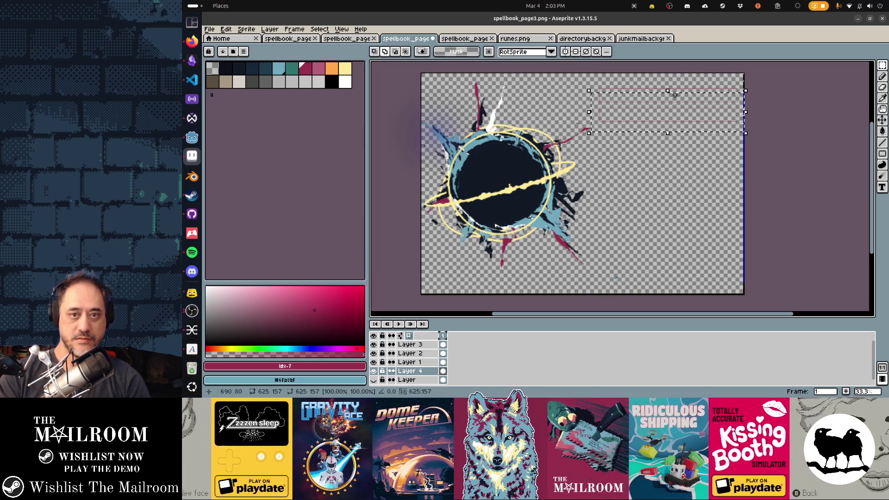
key(shift+Down)
key(shift+Down)
key(shift+Down)
key(Return)
Stamp copies of the outline row by row down the page's right side
key(shift+Down)
key(shift+Down)
key(shift+Down)
key(Return)
key(shift+Down)
key(shift+Down)
key(shift+Down)
key(Return)
key(shift+Down)
key(shift+Down)
key(shift+Down)
key(shift+Down)
key(shift+Down)
key(shift+Down)
key(Return)
key(shift+Down)
key(shift+Down)
key(shift+Down)
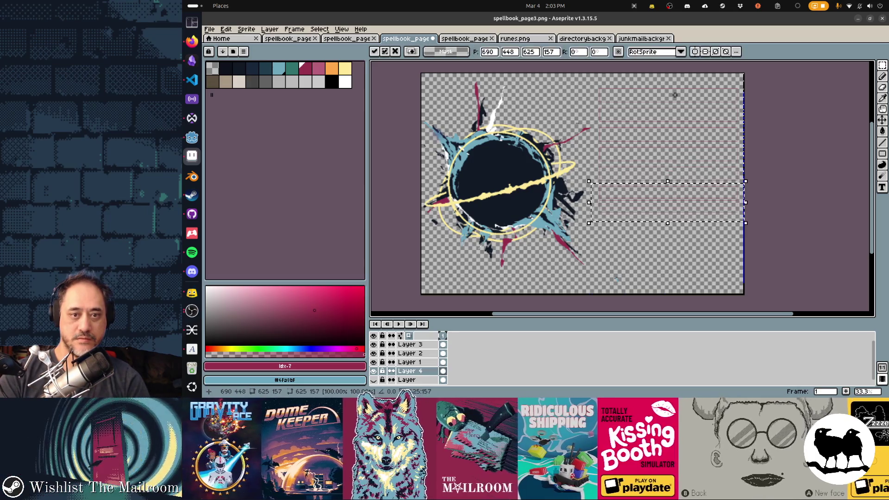
key(Return)
key(shift+Down)
key(shift+Down)
key(shift+Down)
key(Return)
key(shift+Down)
key(shift+Down)
key(shift+Down)
key(Return)
key(shift+Down)
key(shift+Down)
key(shift+Down)
key(Return)
key(ctrl+d)
Add a new Layer 5 for the runes
scroll(675, 95, up, 3)
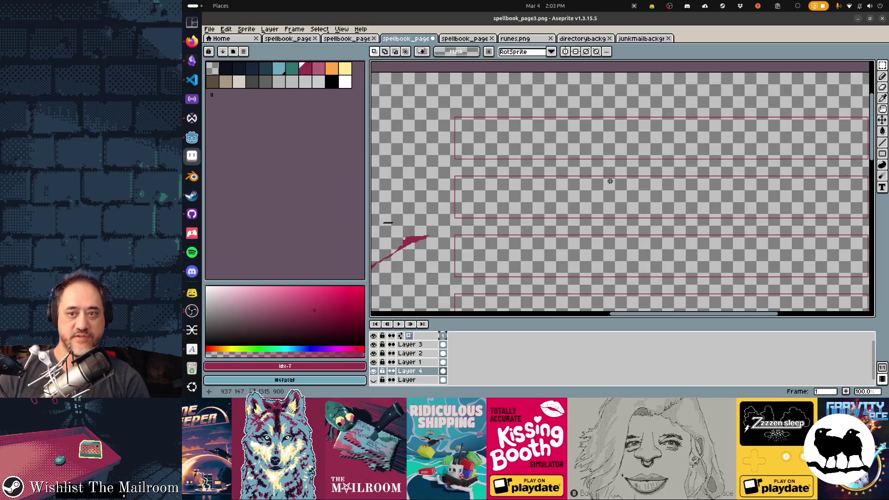
scroll(611, 181, down, 1)
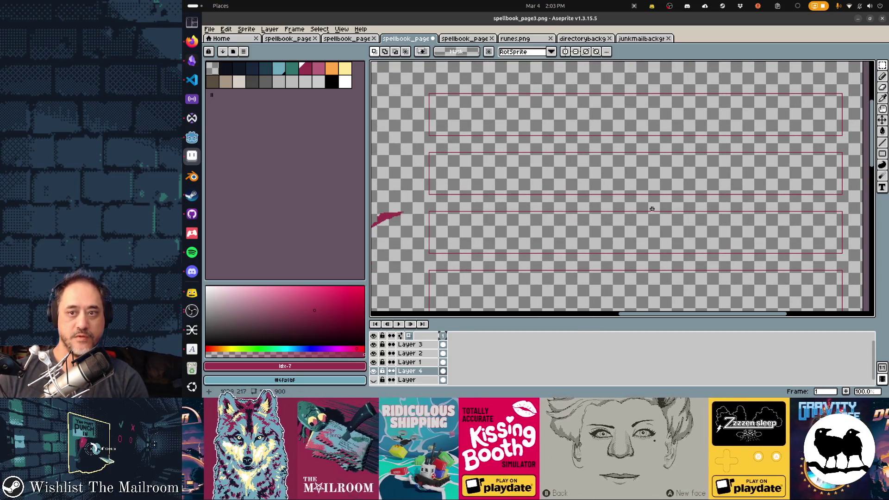
key(shift+n)
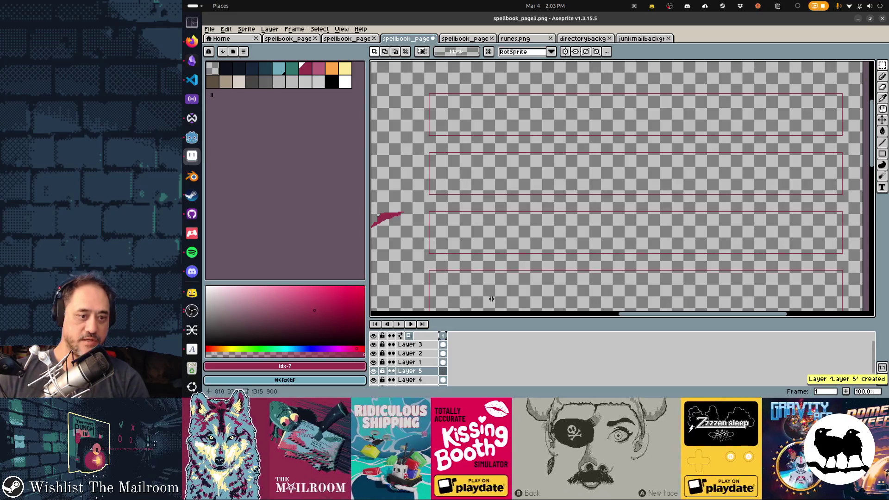
With a dark pencil, draw the first rune and a circle rune with a vertical stroke
click(239, 68)
key(b)
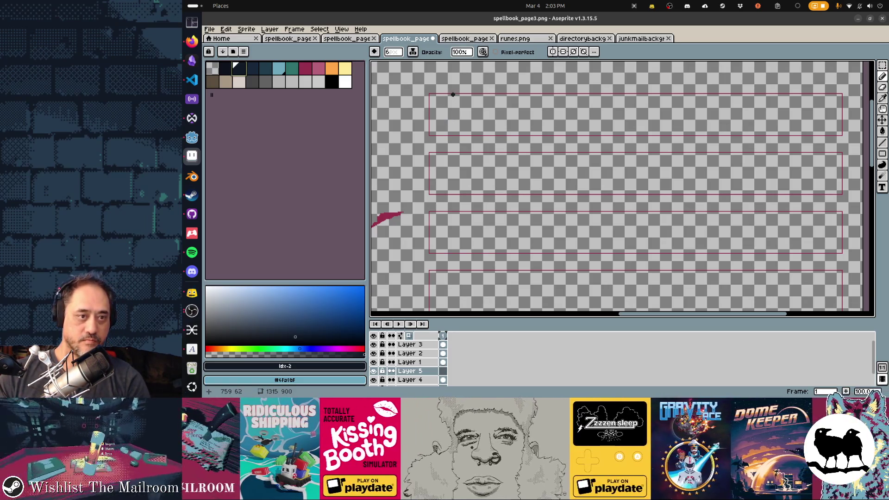
mouse_move(452, 91)
mouse_down()
mouse_move(454, 135)
mouse_move(437, 124)
mouse_move(437, 139)
mouse_up()
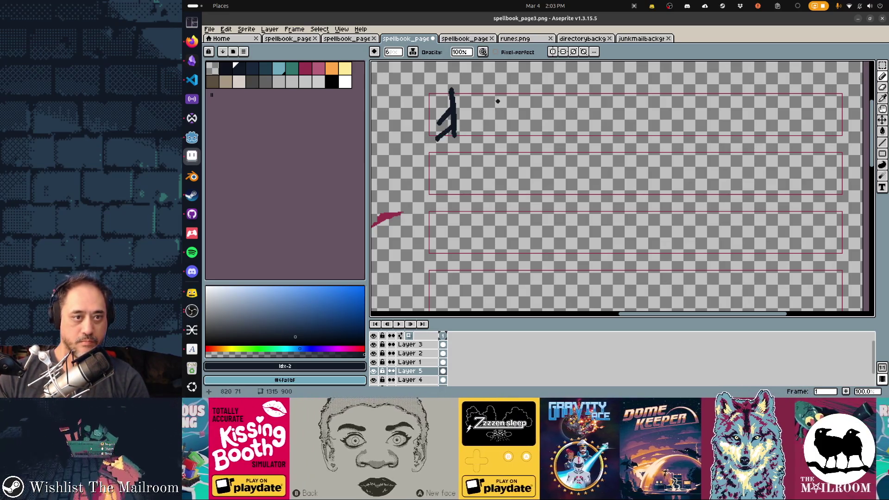
mouse_move(488, 103)
mouse_down()
mouse_move(505, 120)
mouse_move(492, 101)
mouse_up()
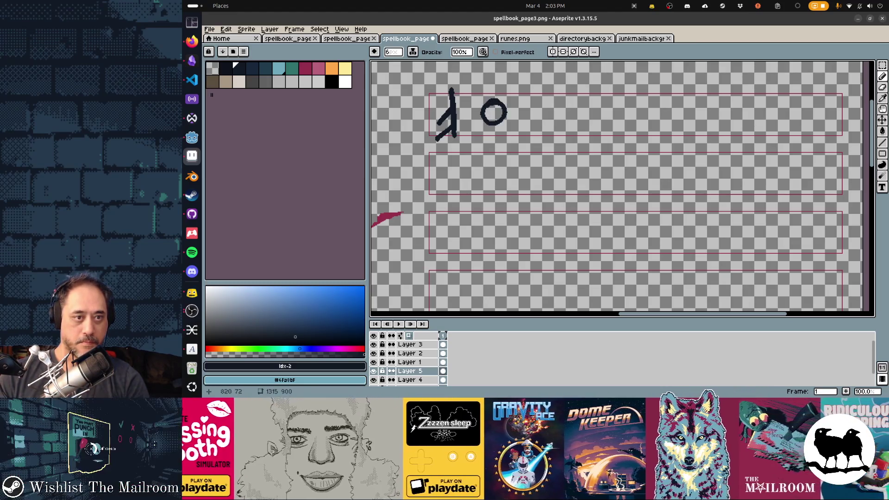
key(ctrl+z)
mouse_move(496, 100)
mouse_down()
mouse_move(477, 108)
mouse_move(487, 128)
mouse_move(504, 116)
mouse_up()
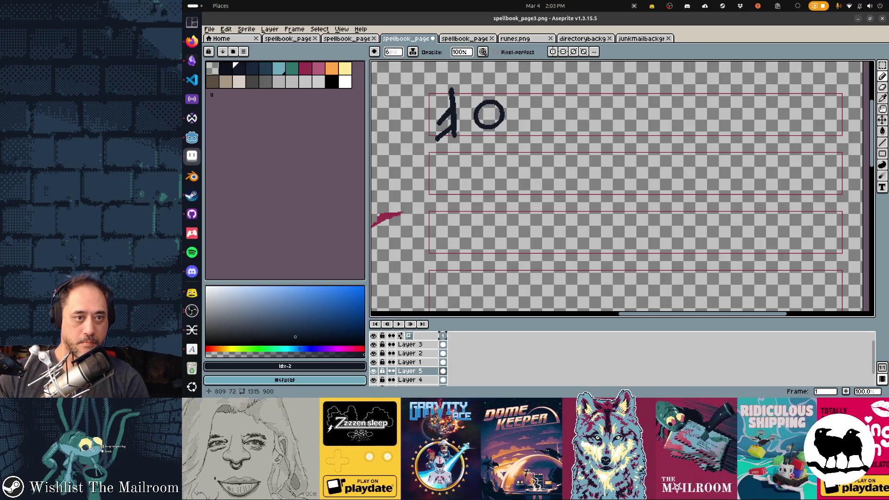
drag(489, 102, 489, 128)
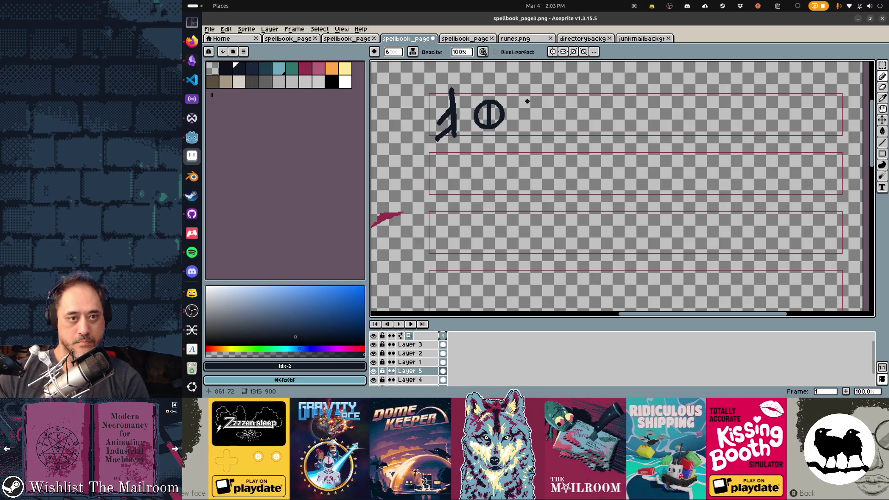
Add the eye rune and a T rune to the top row, redoing bad strokes
mouse_move(538, 97)
mouse_down()
mouse_move(528, 105)
mouse_move(541, 131)
mouse_move(543, 113)
mouse_up()
key(ctrl+z)
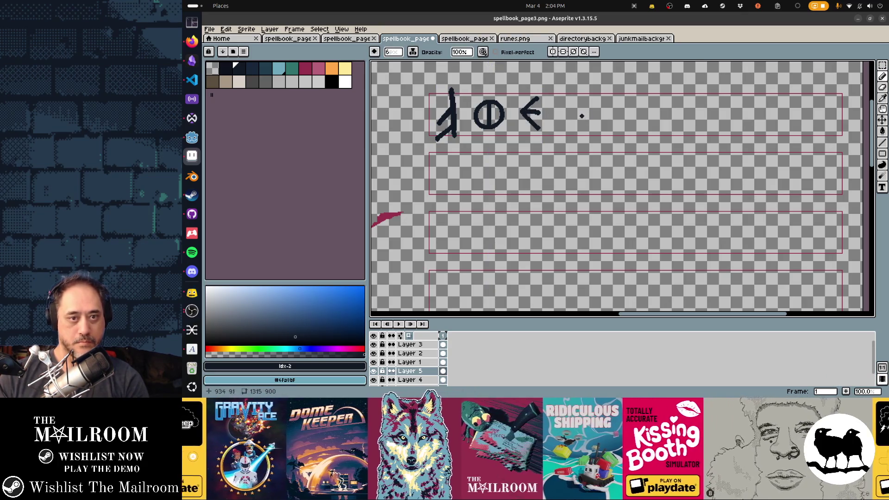
mouse_move(566, 114)
mouse_down()
mouse_move(578, 101)
mouse_move(603, 98)
mouse_move(568, 119)
mouse_move(583, 127)
mouse_move(612, 113)
mouse_move(590, 114)
mouse_up()
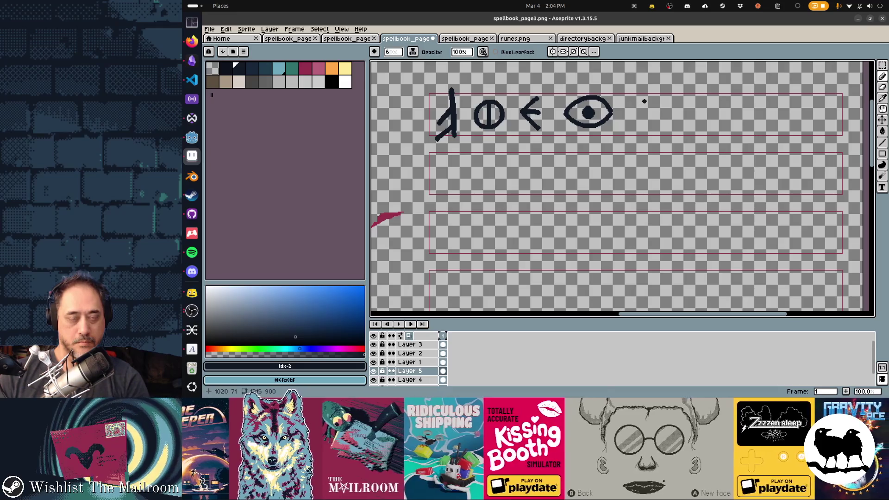
mouse_move(642, 103)
mouse_down()
mouse_move(651, 96)
mouse_move(653, 119)
mouse_move(663, 111)
mouse_move(662, 121)
mouse_move(617, 120)
mouse_move(611, 145)
mouse_up()
key(ctrl+z)
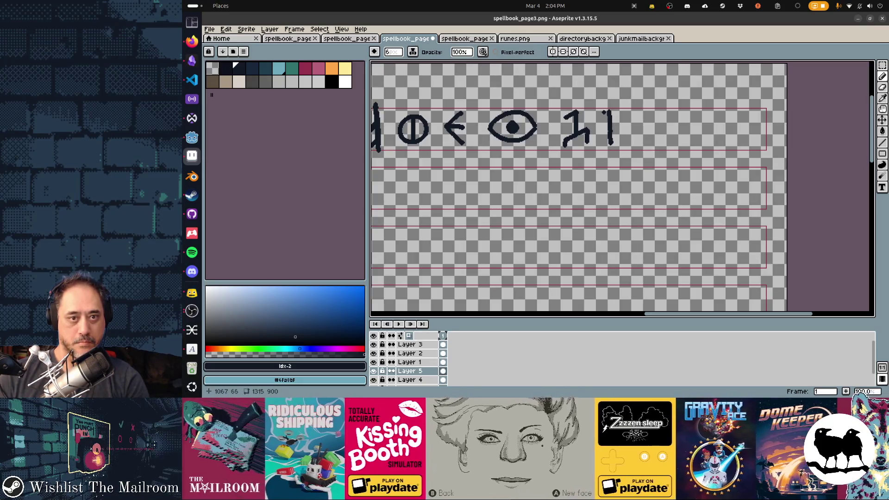
drag(598, 110, 632, 112)
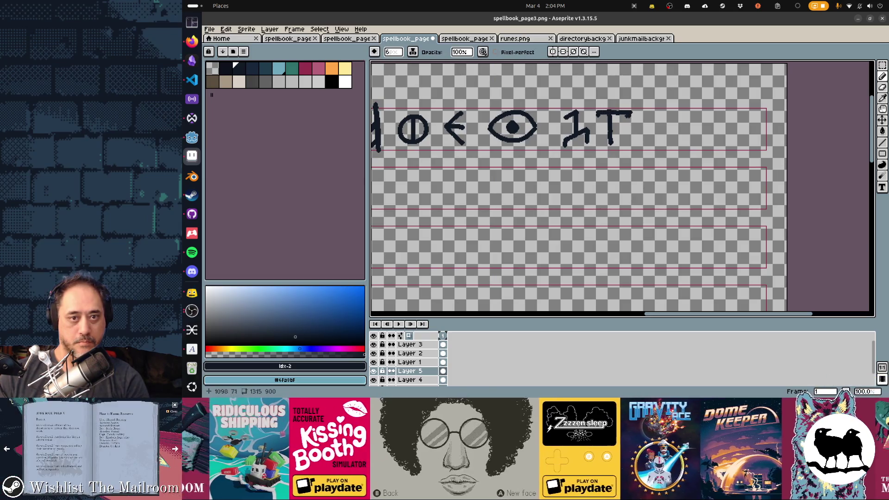
drag(615, 118, 616, 145)
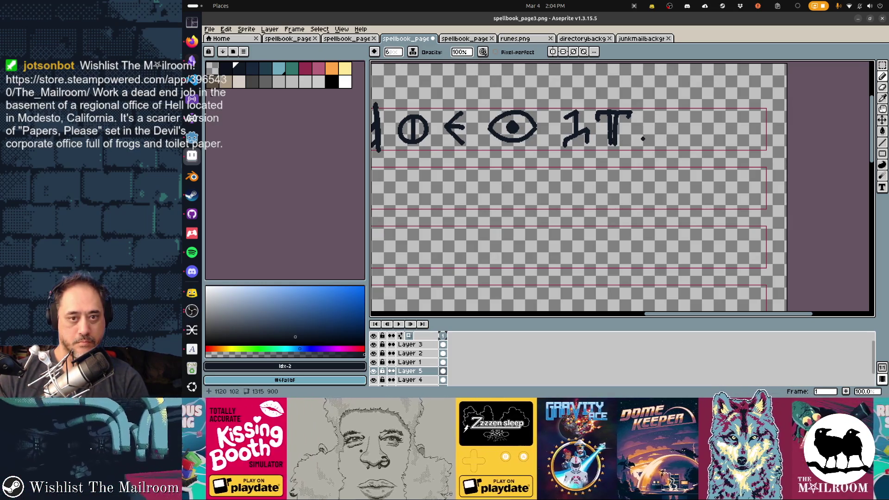
Finish the top row with the U rune and lightning bolt, then zoom out to check
mouse_move(643, 123)
mouse_down()
mouse_move(661, 143)
mouse_move(679, 134)
mouse_move(661, 124)
mouse_up()
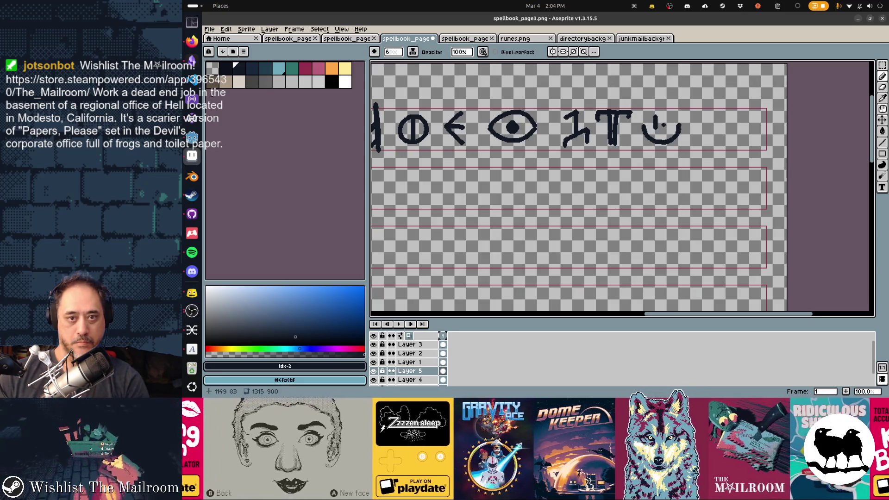
key(ctrl+z)
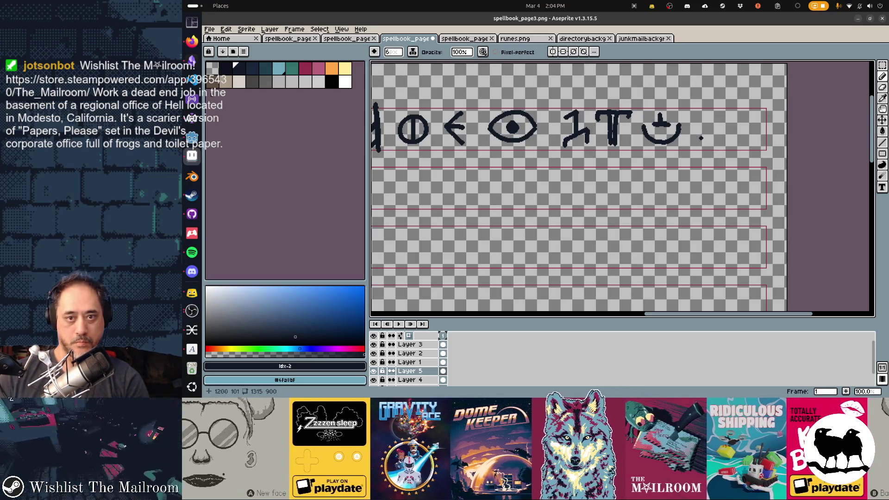
mouse_move(708, 116)
mouse_down()
mouse_move(700, 129)
mouse_move(708, 138)
mouse_move(760, 130)
mouse_up()
scroll(722, 180, left, 5)
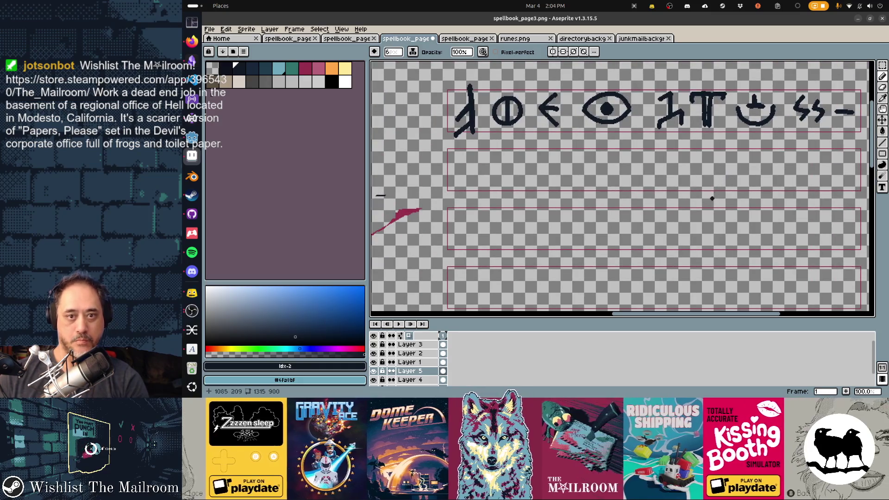
scroll(712, 197, right, 2)
key(v)
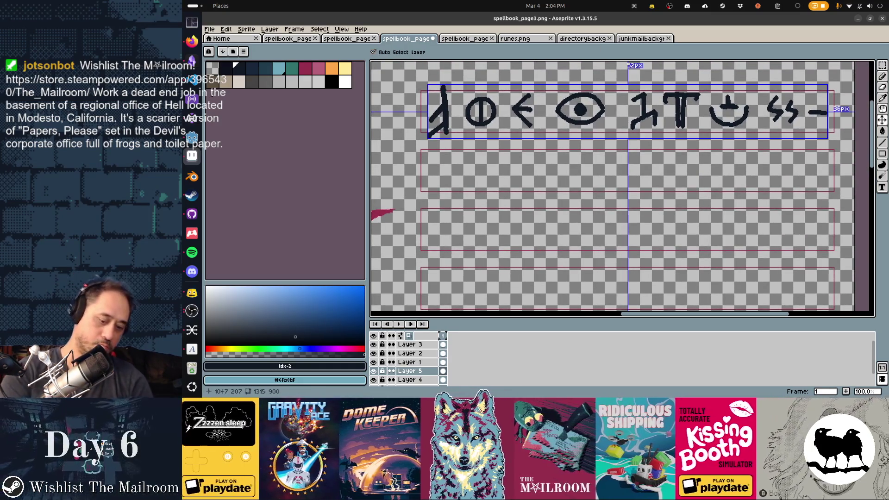
scroll(526, 178, down, 3)
key(b)
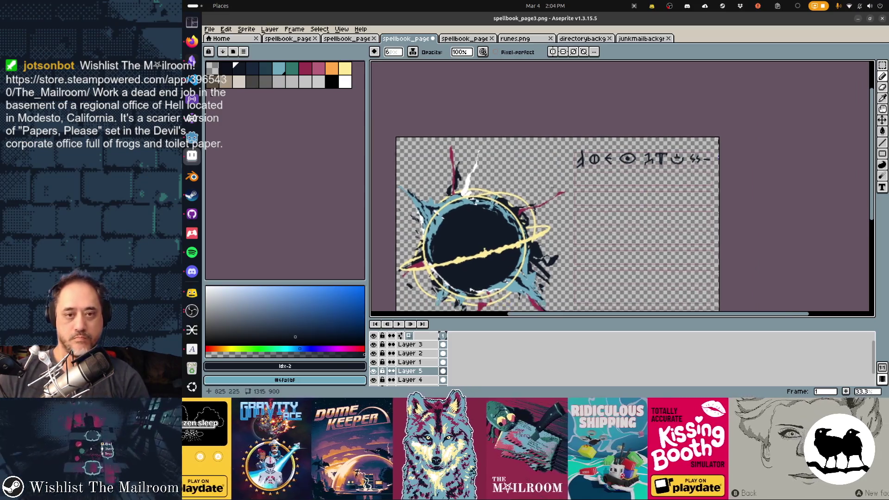
scroll(526, 179, up, 4)
scroll(589, 173, down, 2)
scroll(624, 205, right, 2)
Pencil the house, S, T, triple-line and double-S runes into the second row
mouse_move(569, 157)
mouse_down()
mouse_move(570, 172)
mouse_move(590, 172)
mouse_move(580, 146)
mouse_move(601, 157)
mouse_move(569, 173)
mouse_up()
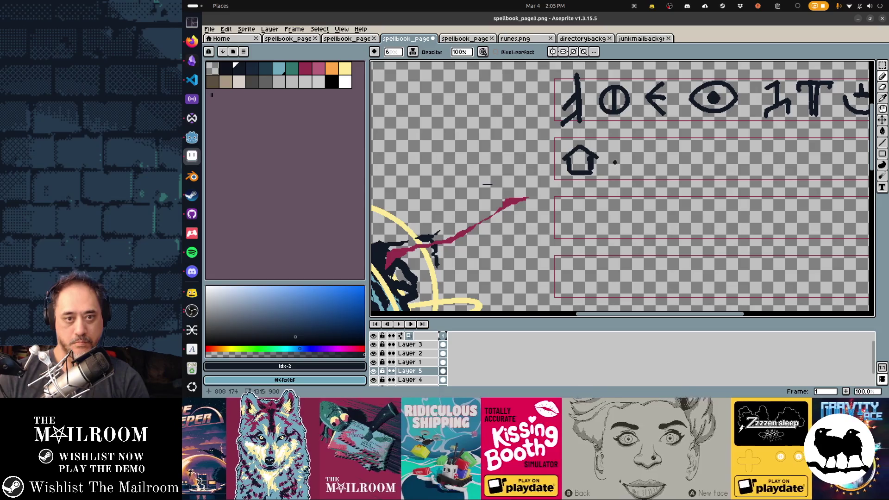
mouse_move(606, 170)
mouse_down()
mouse_move(635, 169)
mouse_move(620, 170)
mouse_up()
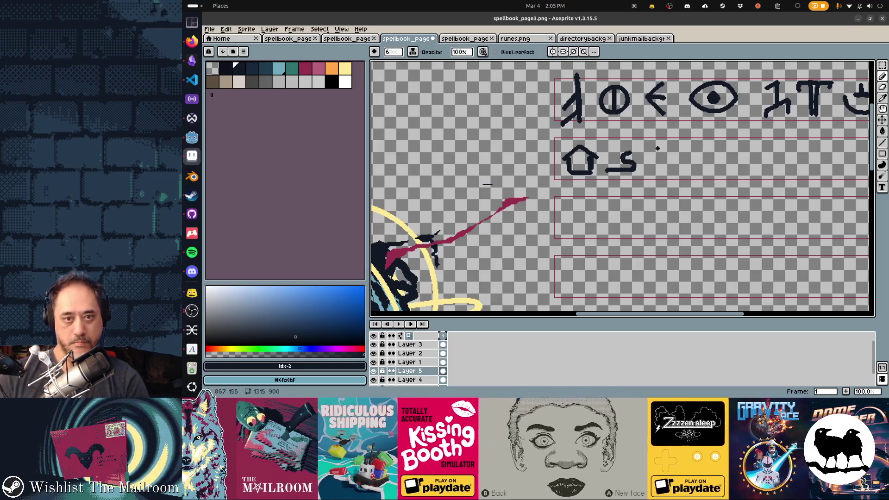
mouse_move(649, 153)
mouse_down()
mouse_move(671, 143)
mouse_move(662, 171)
mouse_up()
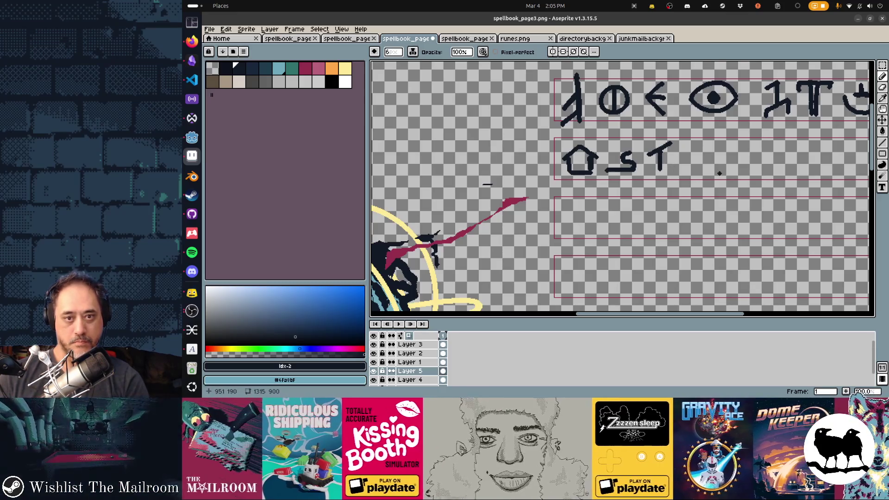
scroll(607, 167, right, 3)
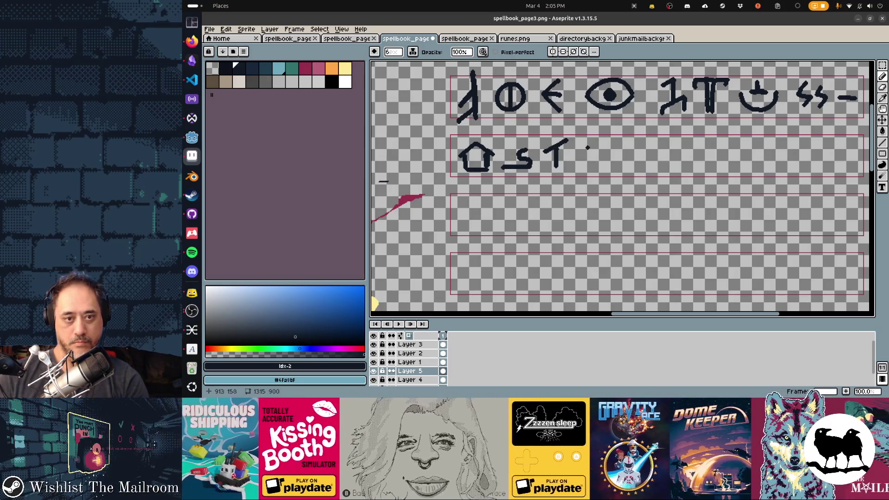
mouse_move(585, 140)
mouse_down()
mouse_move(584, 162)
mouse_move(600, 170)
mouse_move(621, 157)
mouse_up()
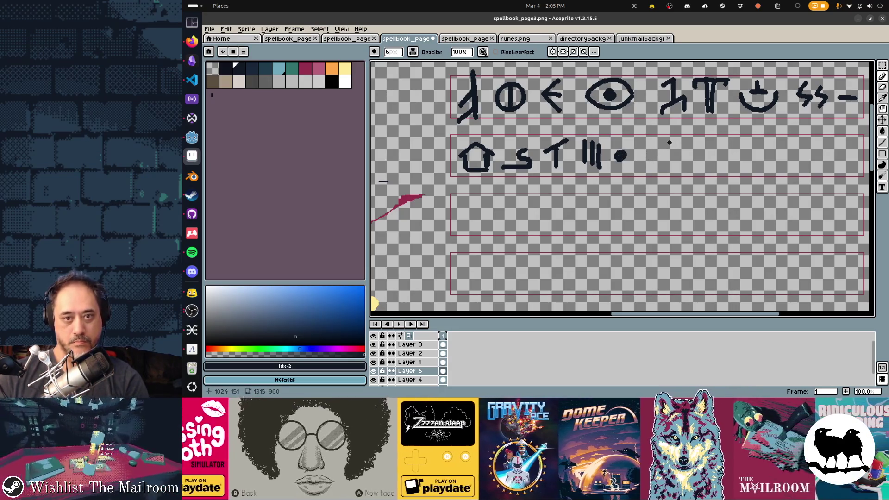
mouse_move(670, 143)
mouse_down()
mouse_move(662, 172)
mouse_move(644, 158)
mouse_move(654, 171)
mouse_up()
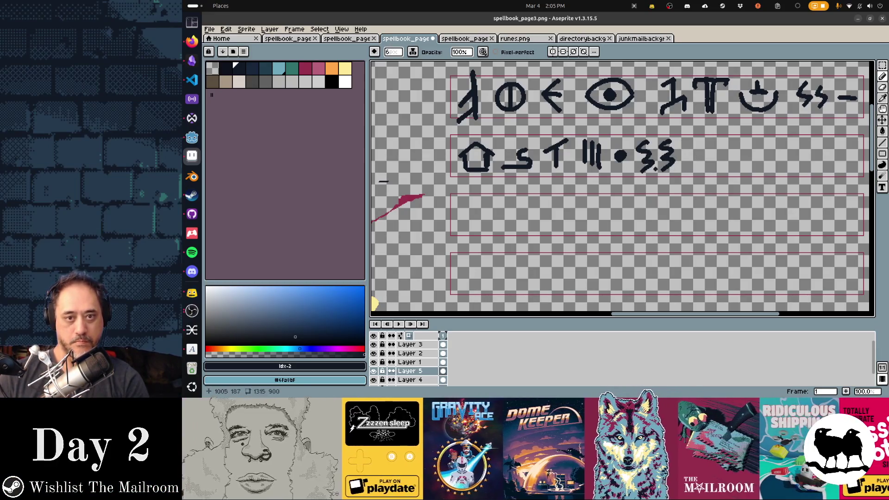
scroll(700, 160, right, 4)
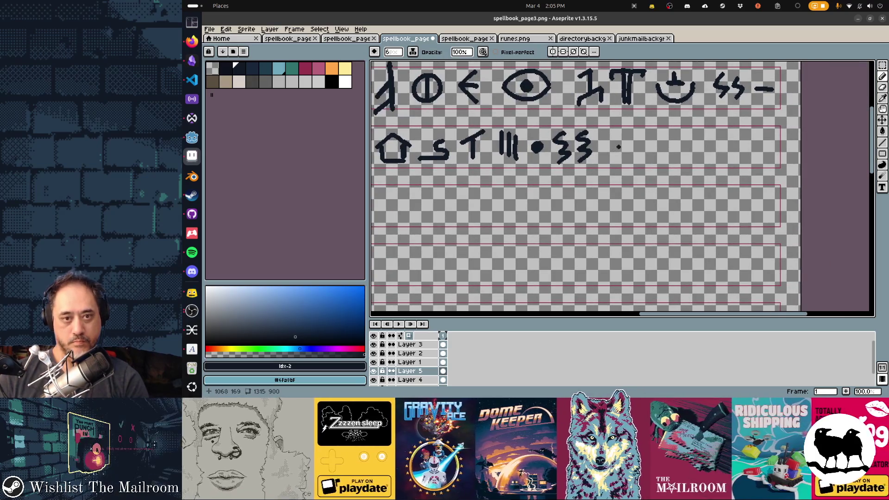
Complete the second row with the square, Φ and stacked-lines runes plus a dot
mouse_move(611, 134)
mouse_down()
mouse_move(612, 157)
mouse_move(629, 136)
mouse_move(635, 158)
mouse_up()
drag(614, 157, 641, 156)
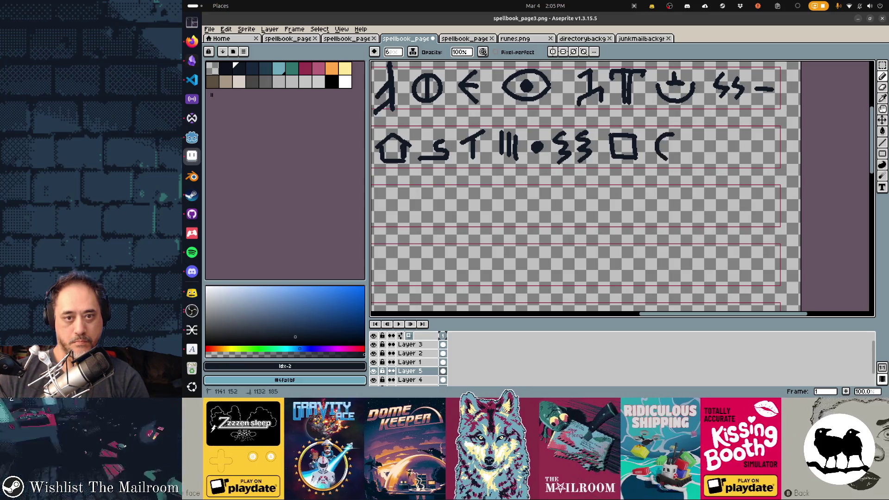
drag(670, 138, 670, 159)
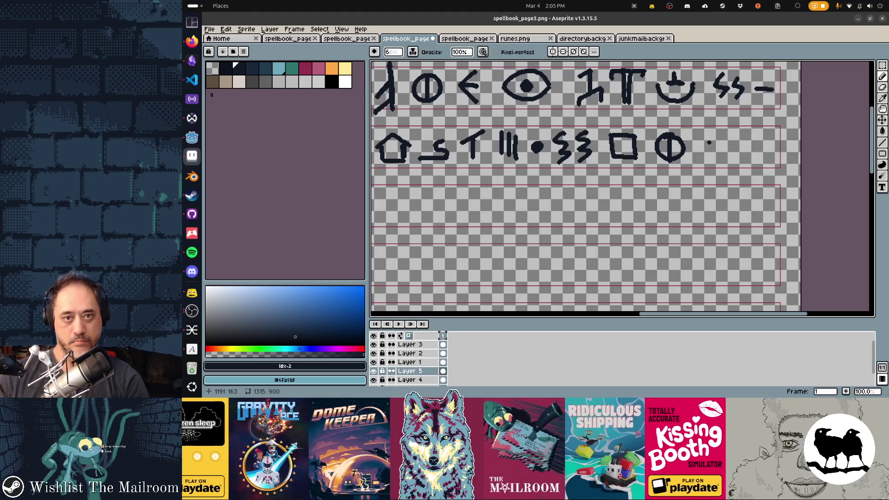
mouse_move(696, 134)
mouse_down()
mouse_move(722, 138)
mouse_move(726, 149)
mouse_up()
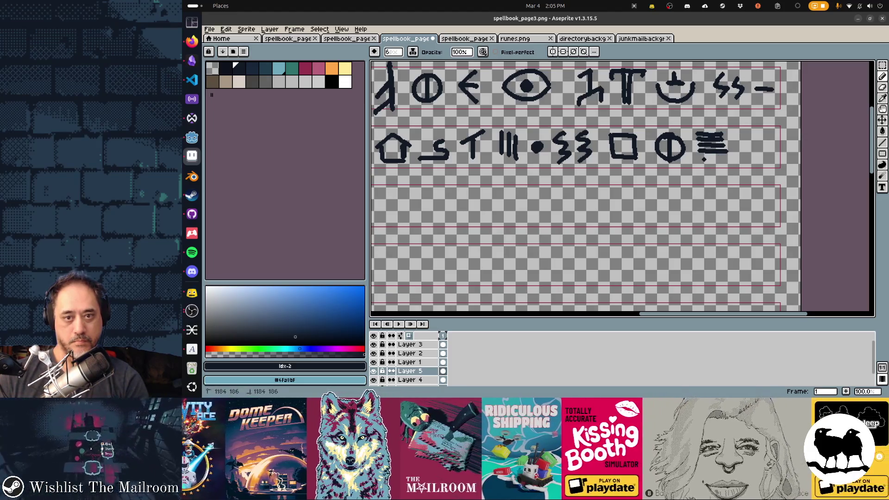
click(719, 158)
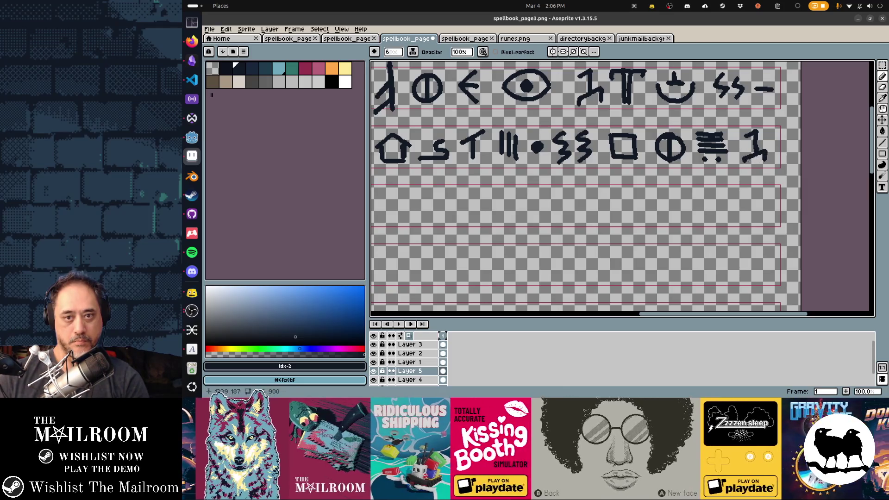
Save the sprite as spellbook_page3.png
scroll(602, 203, left, 5)
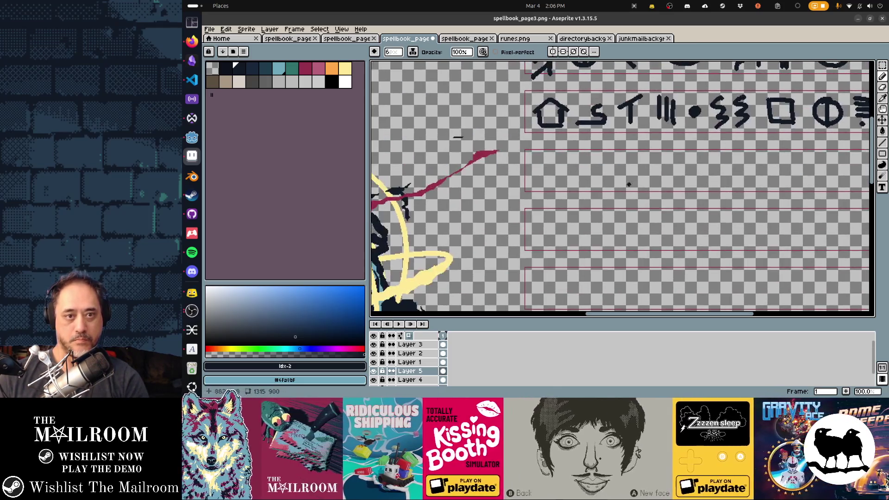
key(ctrl+s)
scroll(563, 173, right, 4)
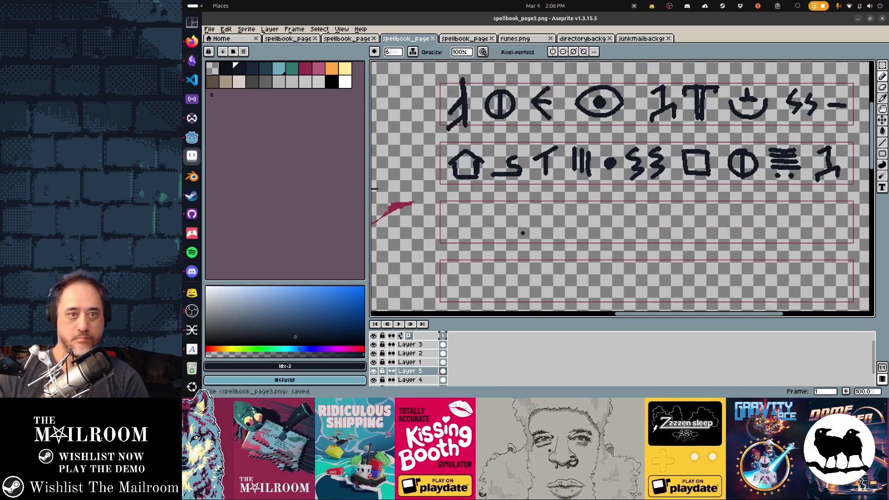
scroll(518, 230, down, 2)
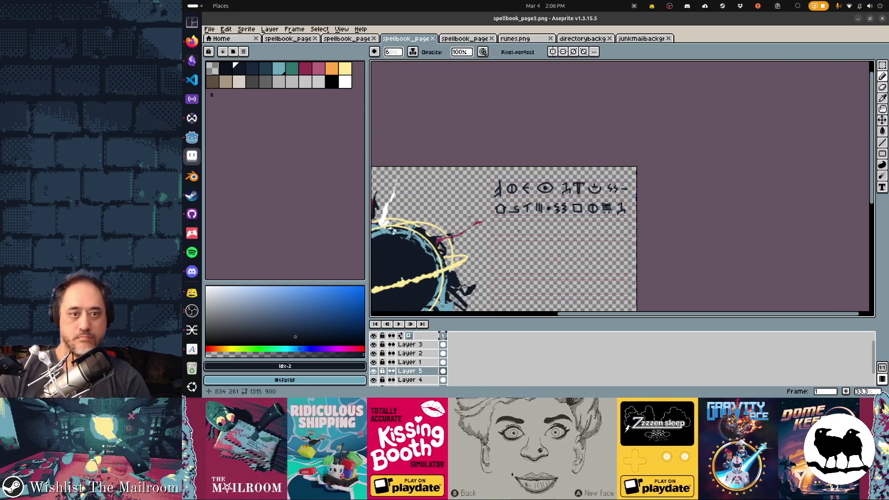
scroll(549, 217, left, 4)
Hide Layer 4's red guide lines and save the page again
key(alt+Tab)
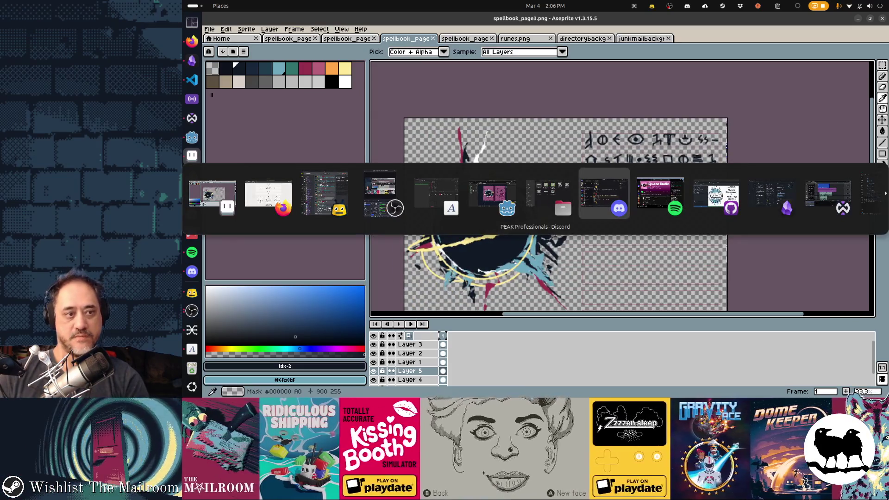
click(373, 380)
key(ctrl+s)
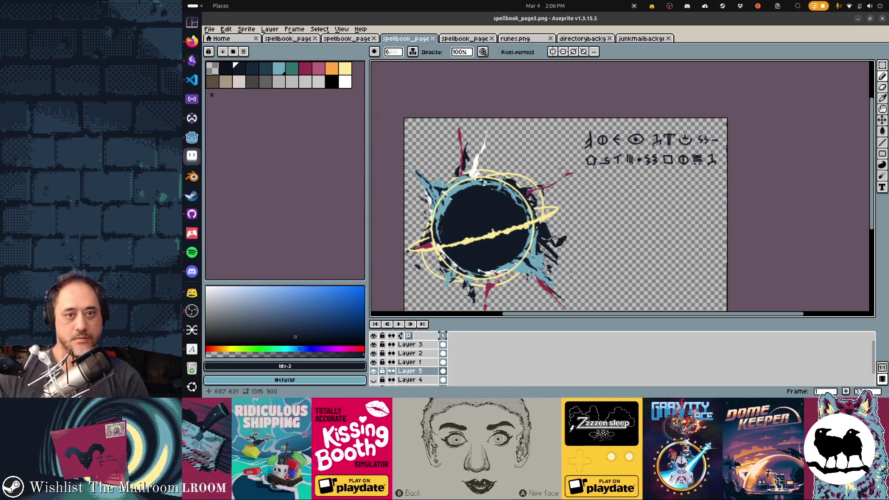
key(alt+Tab)
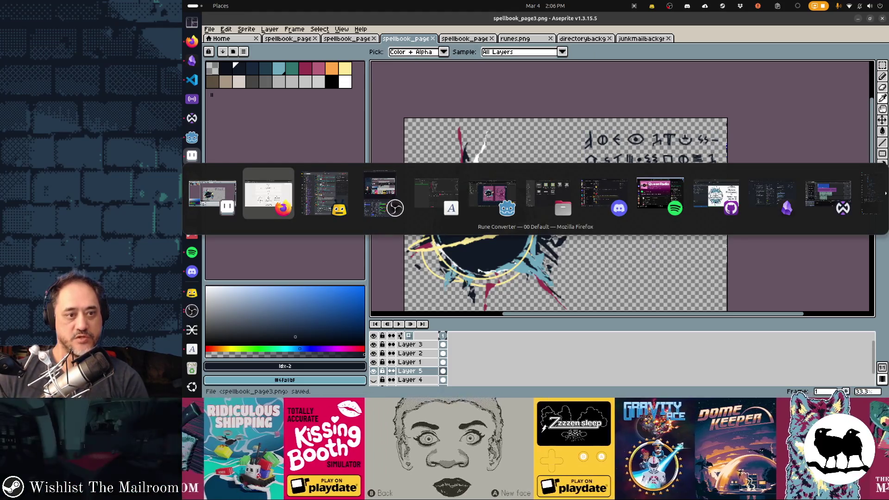
key(Tab)
key(Tab)
key(Tab)
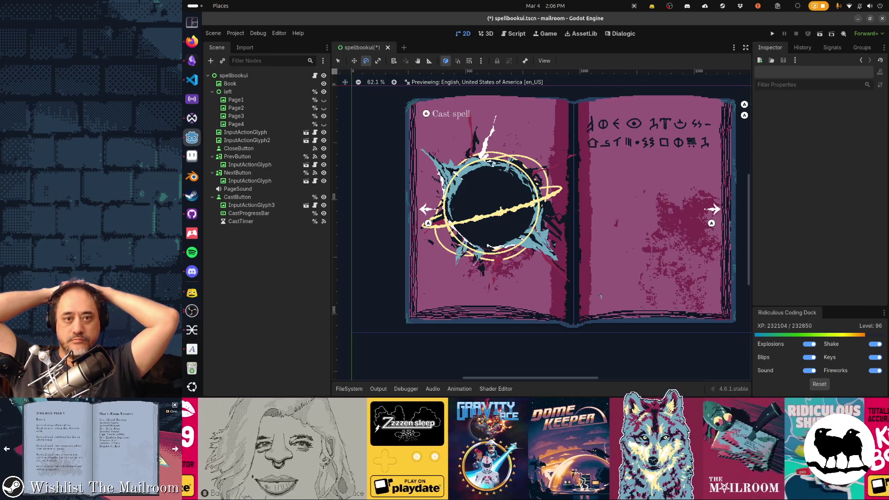
Switch from the Godot book preview to Firefox and open a new tab
key(alt+Tab)
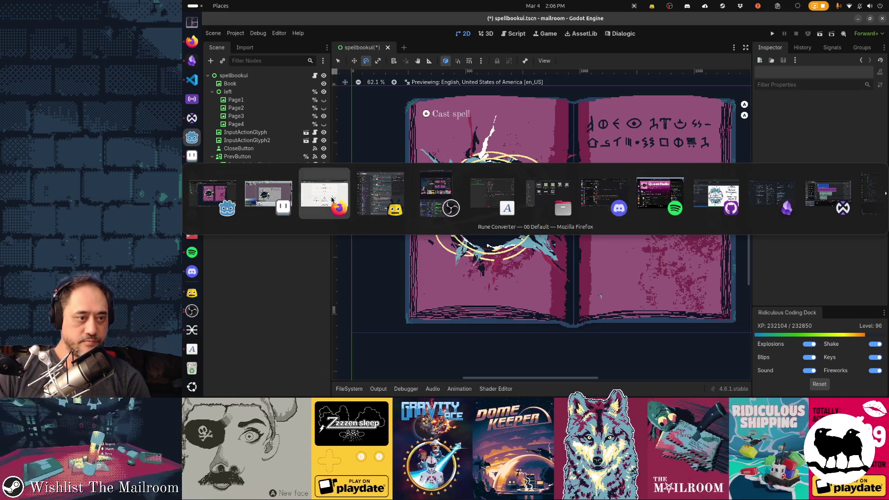
click(324, 199)
key(ctrl+t)
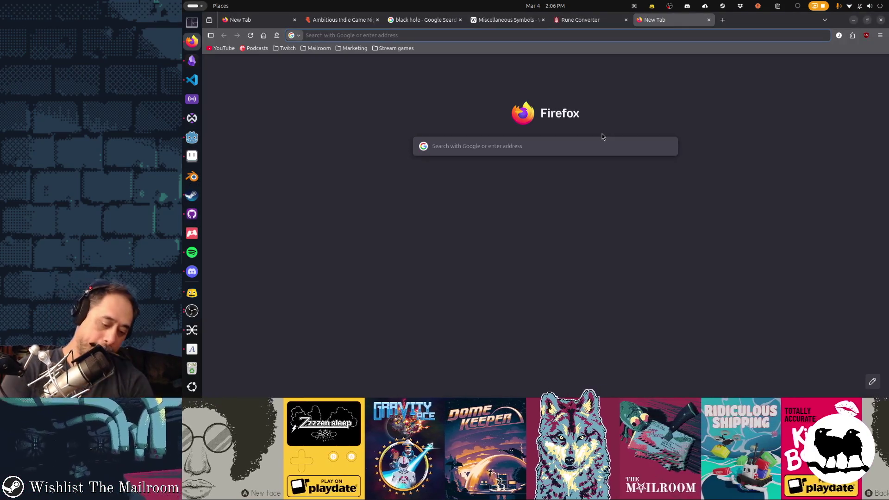
Search Google Images for 'ancient runes', briefly trying 'ancient runes book'
text(ancient runes)
key(Return)
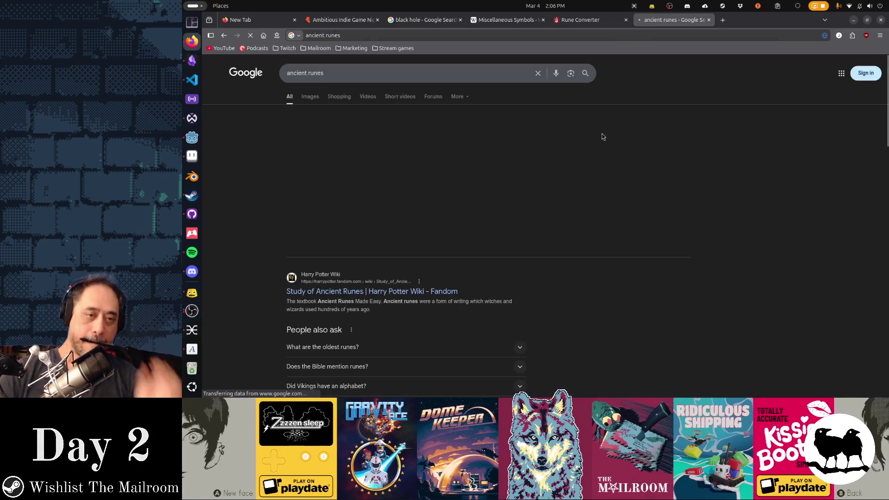
click(309, 96)
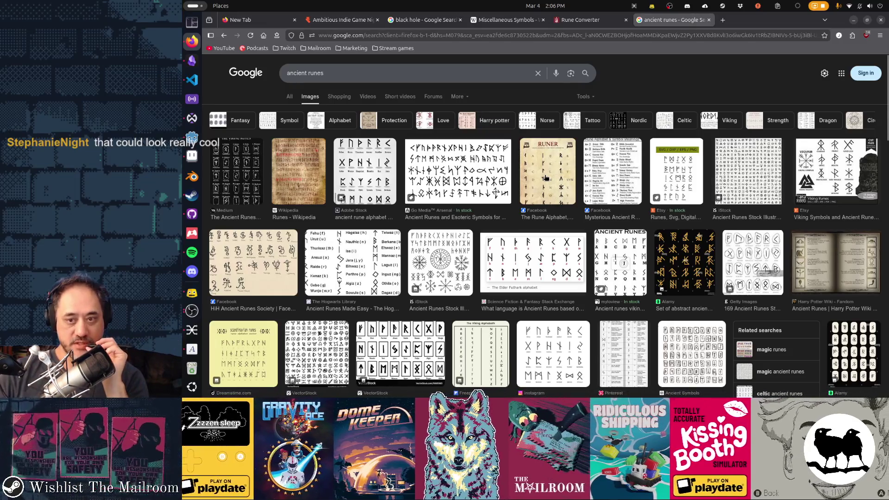
scroll(545, 177, down, 10)
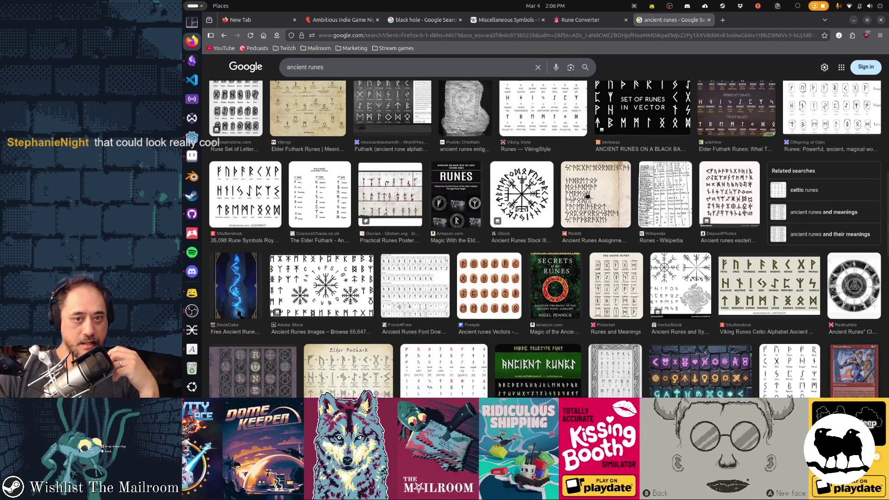
scroll(587, 195, down, 7)
scroll(587, 195, down, 5)
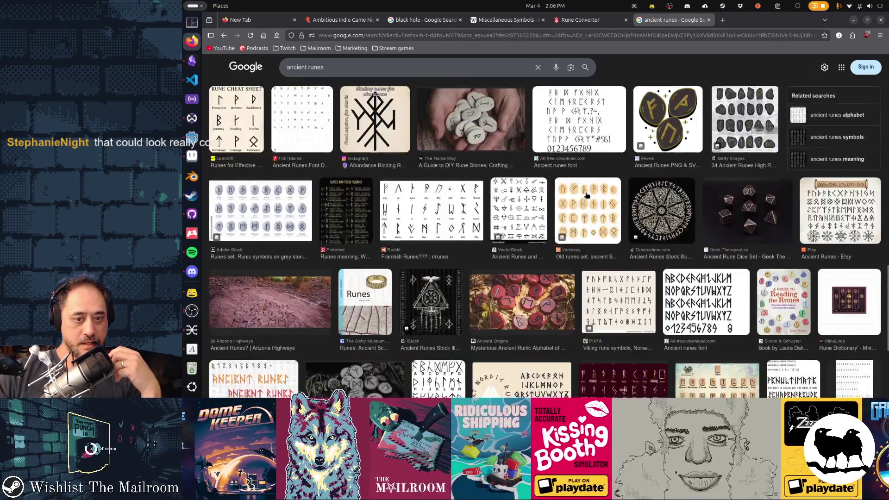
scroll(587, 196, up, 7)
scroll(586, 195, up, 5)
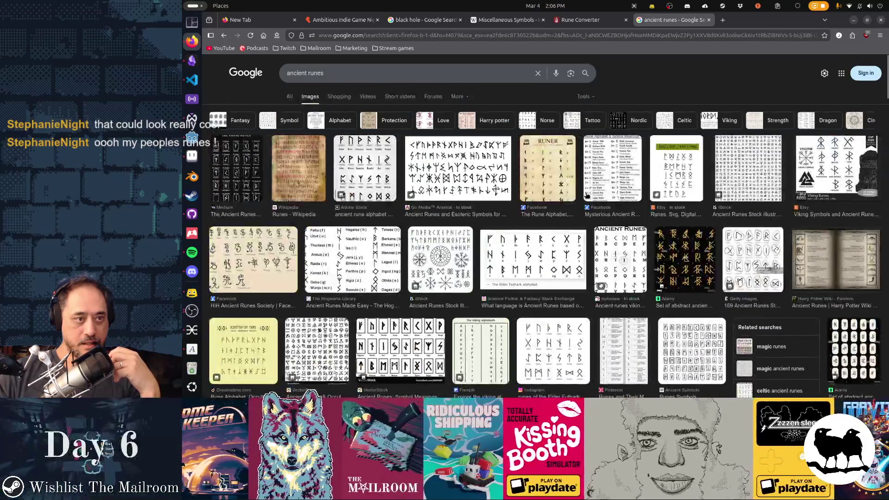
click(398, 77)
text(book)
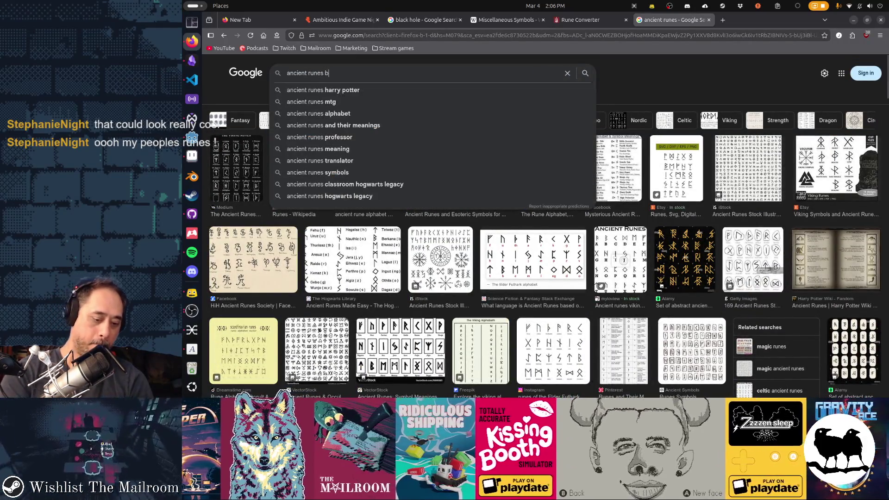
key(Return)
key(alt+Left)
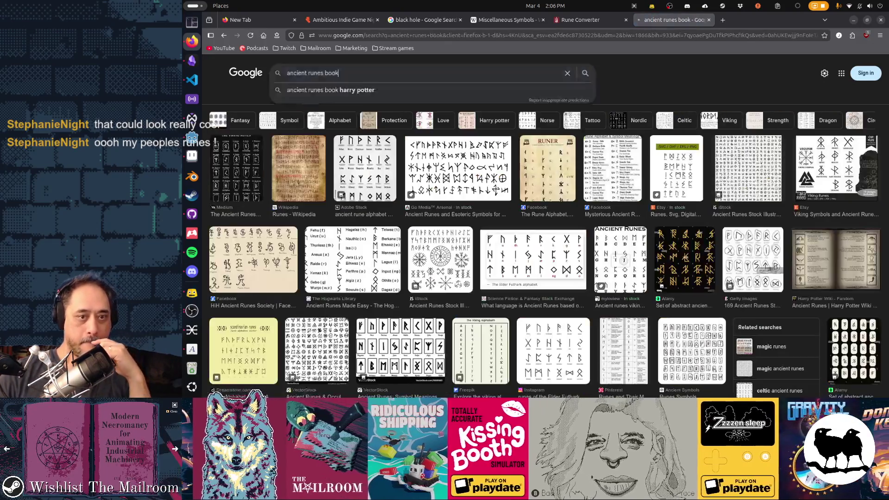
Open the Codex runicus image on Runes - Wikipedia and copy it
click(361, 167)
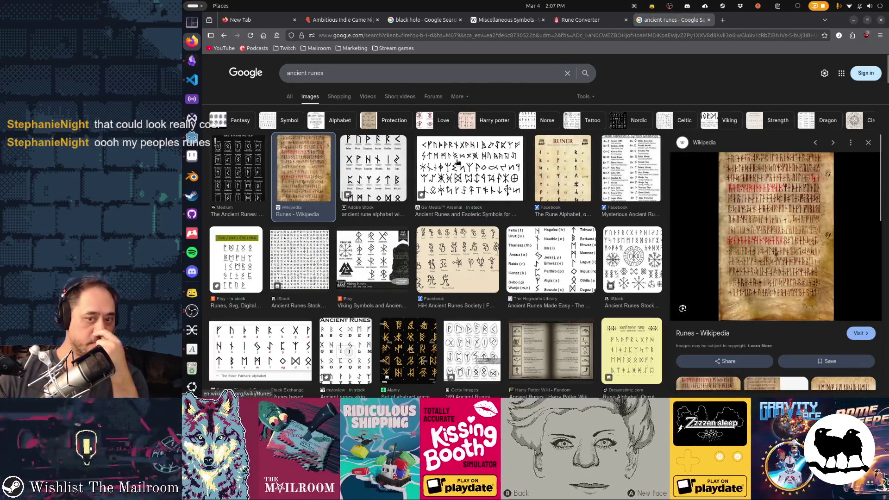
click(723, 204)
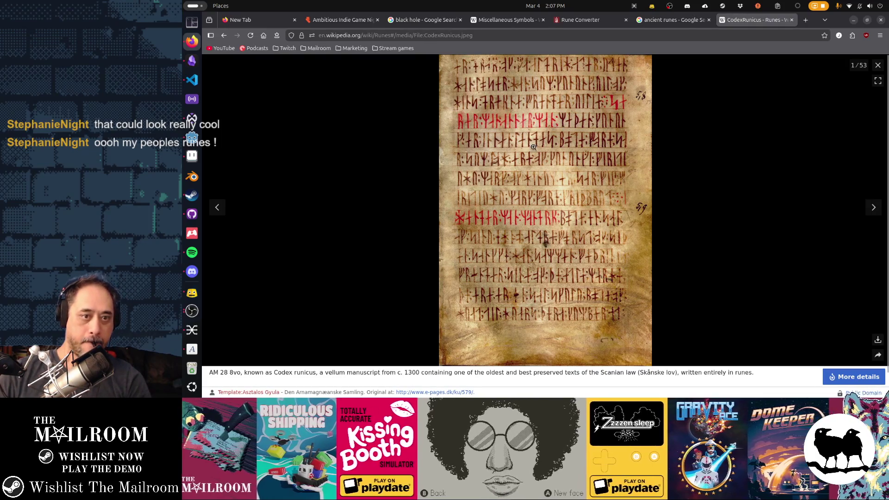
right_click(534, 146)
key(Escape)
Back in Aseprite, rename Layer 5
key(alt+Tab)
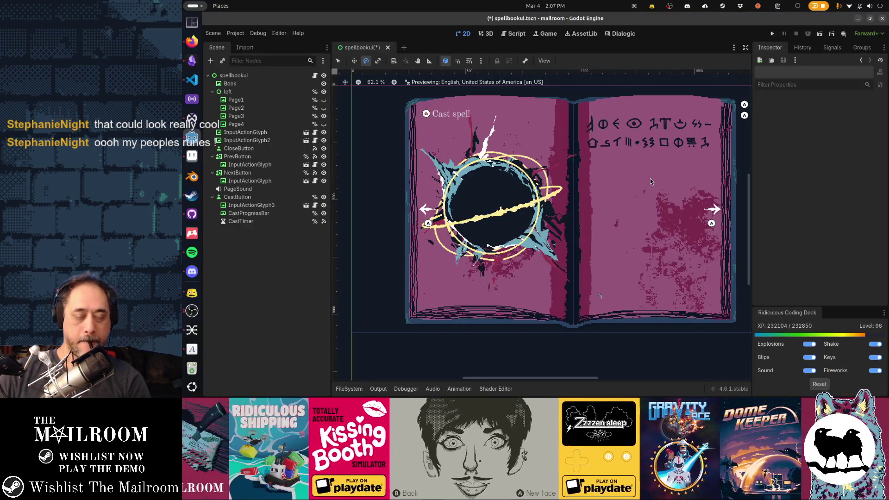
key(alt+Tab)
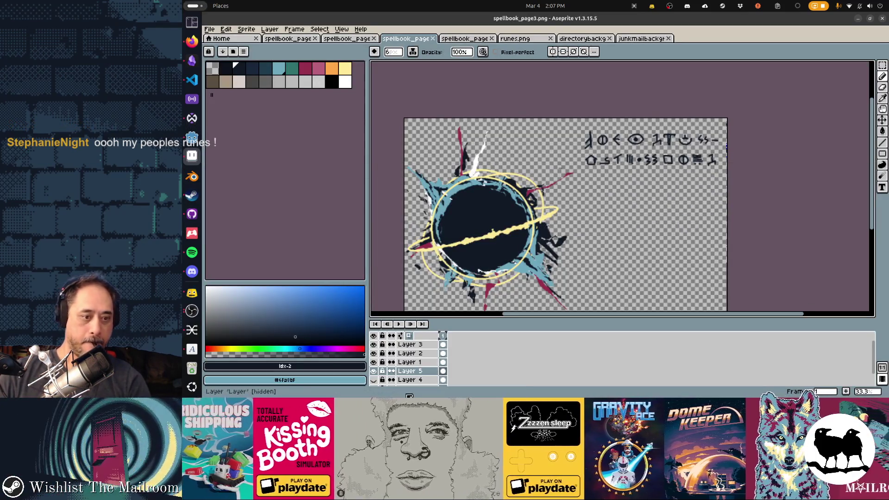
double_click(419, 372)
key(Return)
Paste the Codex runicus parchment on new Layer 6 over the right half and save
key(shift+n)
key(ctrl+v)
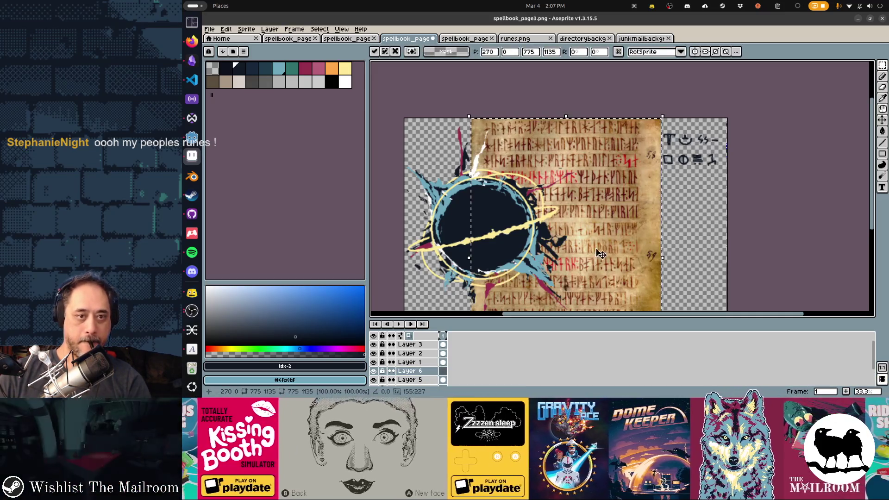
mouse_move(658, 257)
mouse_down()
mouse_move(683, 252)
mouse_move(674, 250)
mouse_up()
key(alt+Tab)
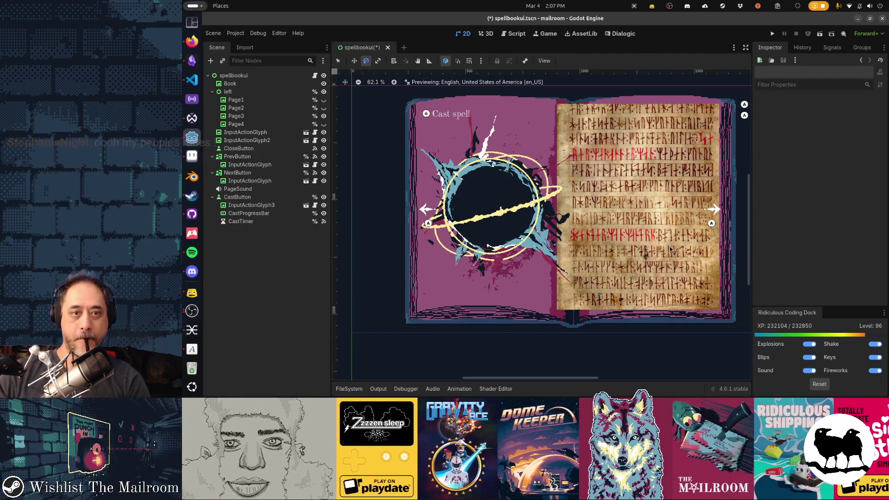
key(alt+Tab)
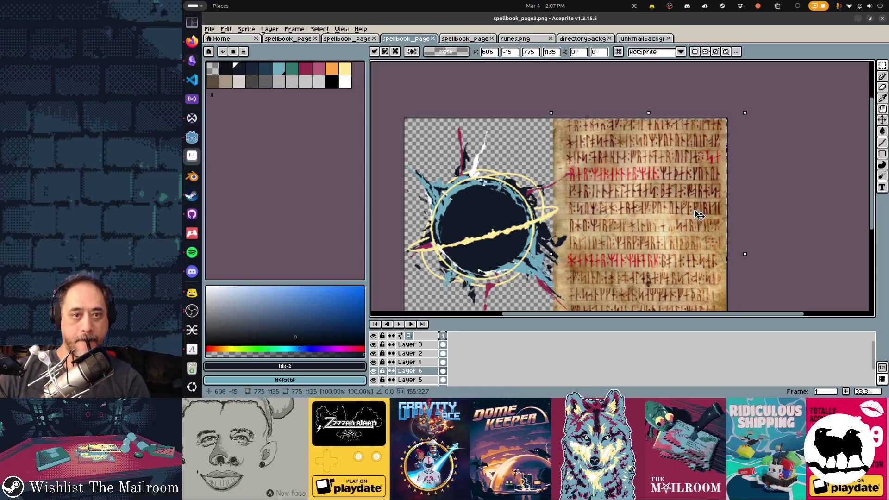
key(ctrl+s)
Check the page in Godot, then add an empty Layer 7 for tracing runes
key(alt+Tab)
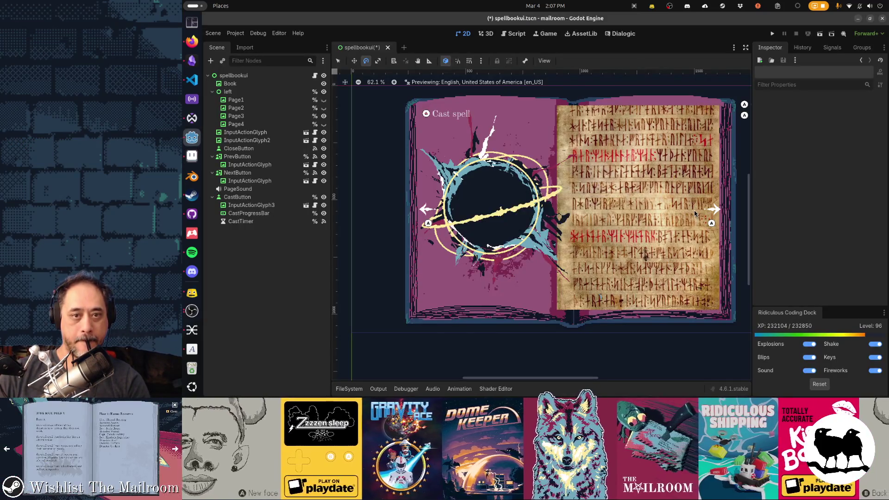
key(alt+Tab)
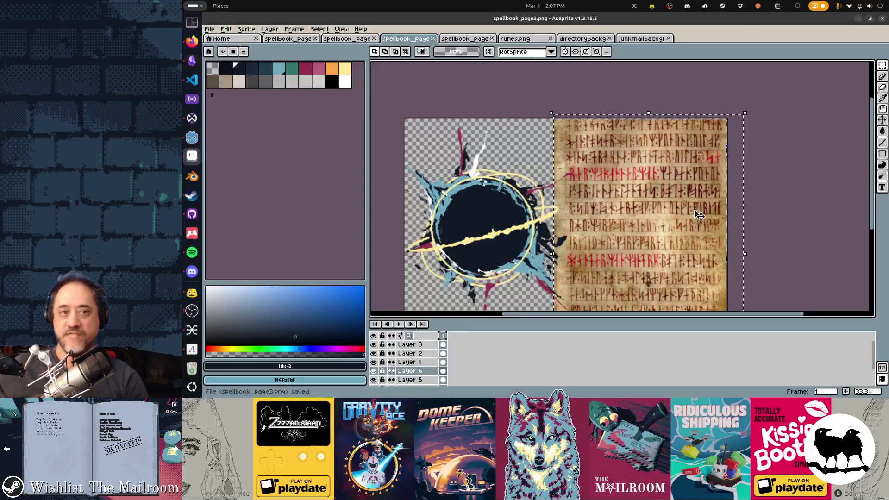
key(shift+n)
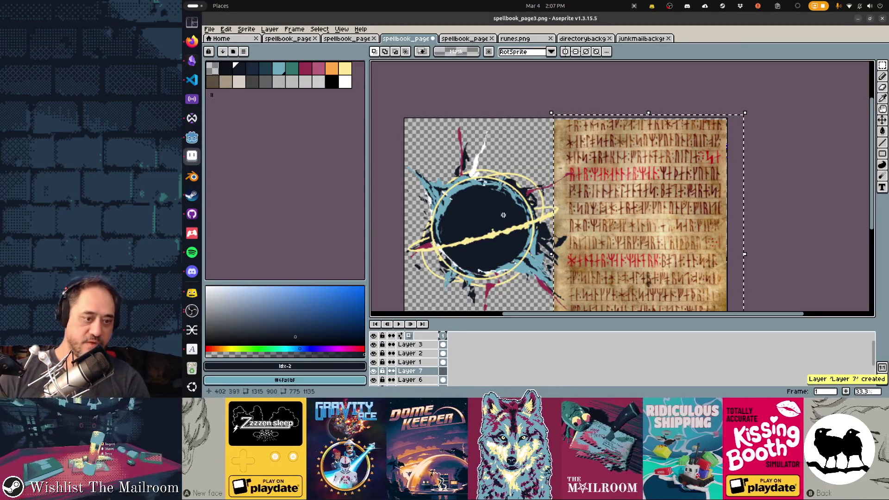
scroll(540, 143, up, 3)
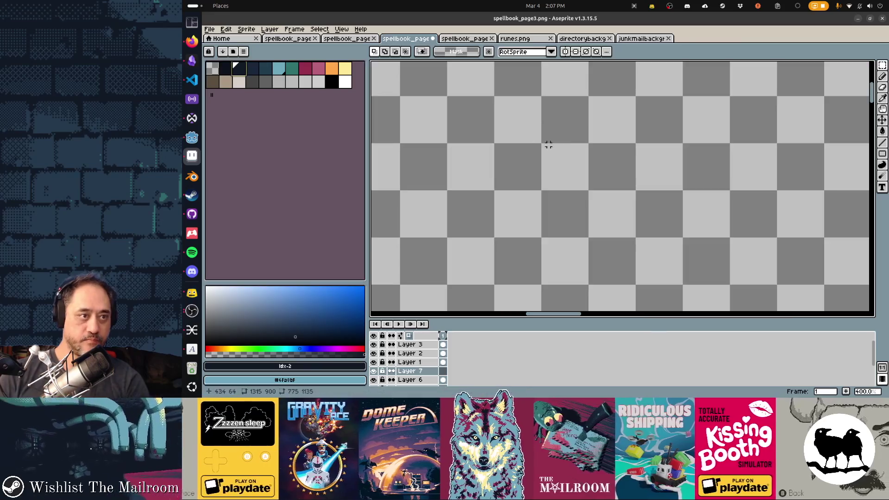
Trace the first top-row rune strokes and the colon divider on Layer 7 with the Pencil
scroll(591, 141, down, 1)
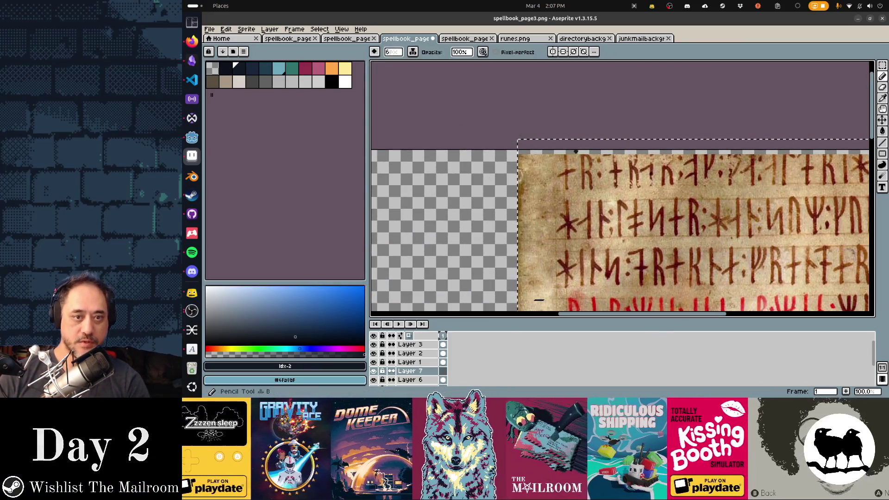
key(b)
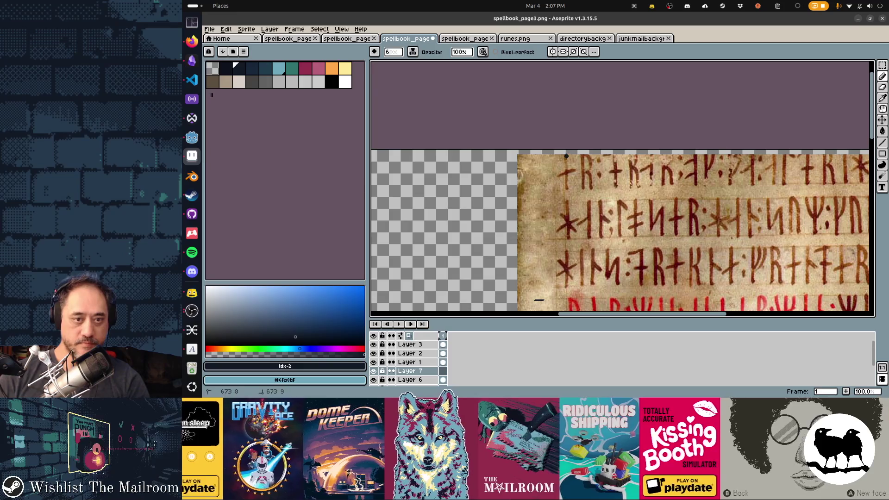
drag(565, 155, 566, 190)
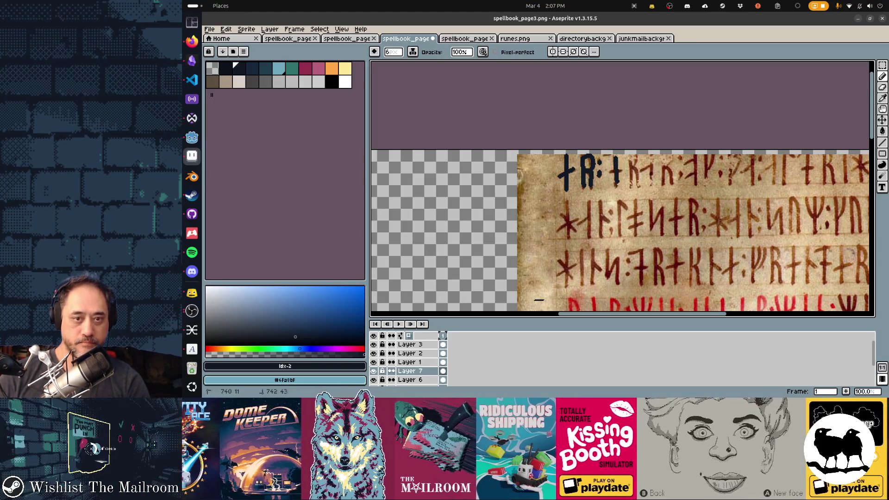
mouse_move(630, 157)
mouse_down()
mouse_move(631, 188)
mouse_move(653, 190)
mouse_up()
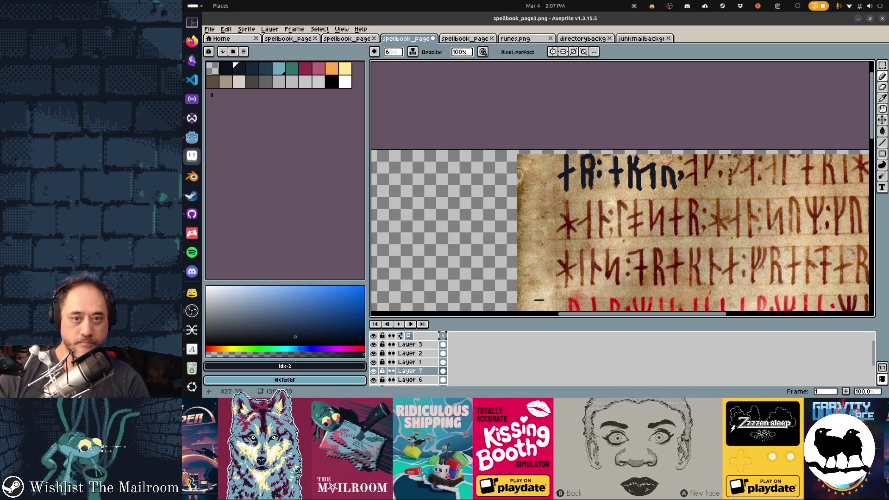
click(682, 169)
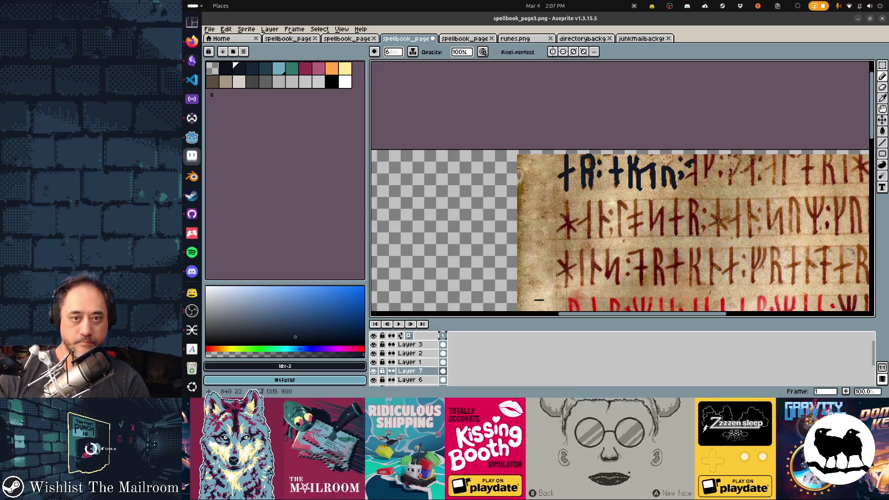
mouse_move(695, 157)
mouse_down()
mouse_move(694, 190)
mouse_move(730, 158)
mouse_move(753, 187)
mouse_move(778, 165)
mouse_move(777, 186)
mouse_move(792, 156)
mouse_up()
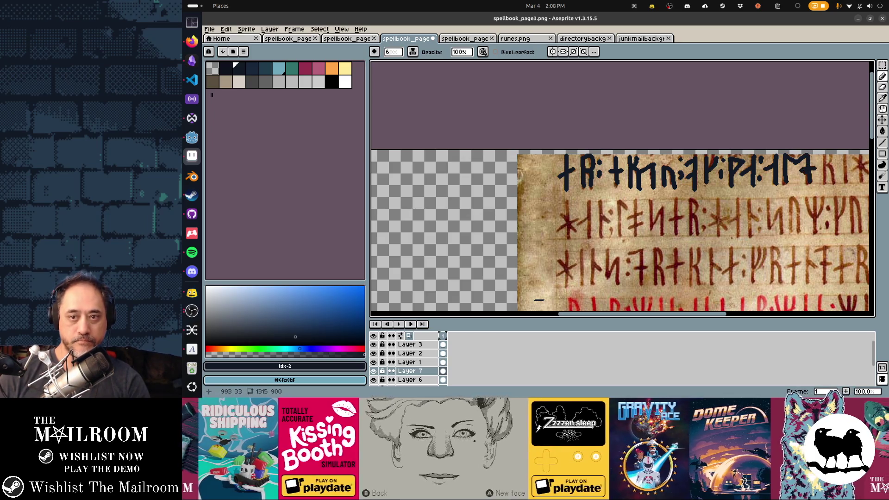
Trace the remaining top-row rune strokes, then preview the traced row in Godot
scroll(620, 232, right, 5)
drag(695, 181, 695, 149)
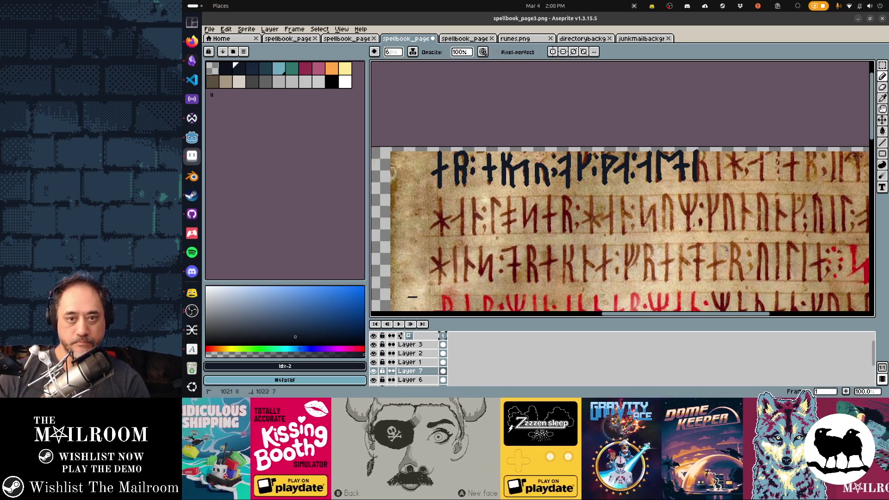
drag(719, 176, 720, 152)
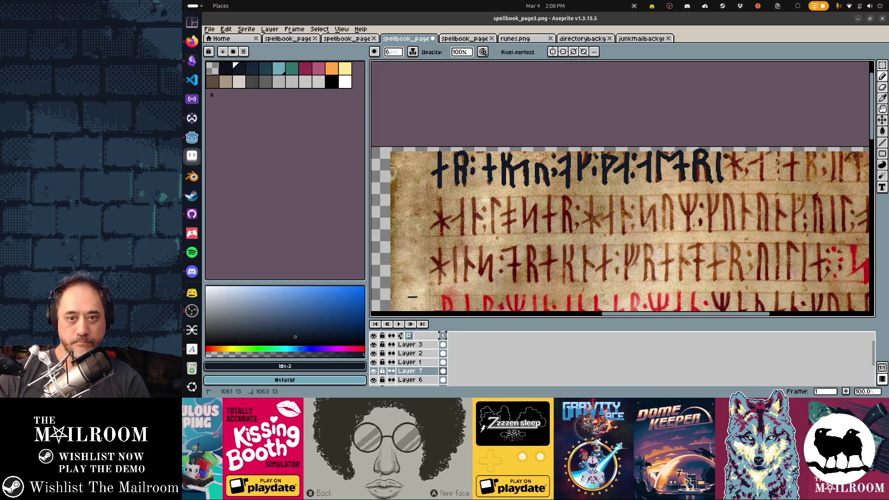
mouse_move(751, 166)
mouse_down()
mouse_move(773, 153)
mouse_move(762, 184)
mouse_move(790, 152)
mouse_move(807, 154)
mouse_move(828, 183)
mouse_up()
scroll(620, 232, right, 5)
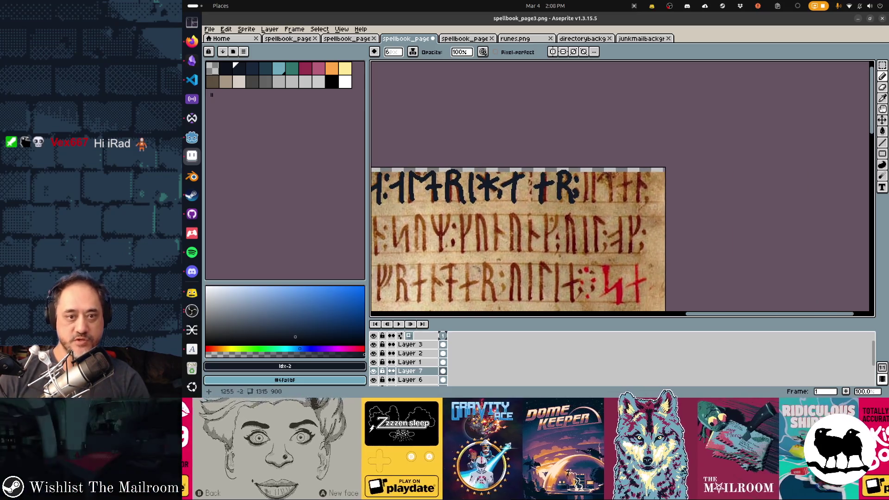
drag(594, 200, 594, 175)
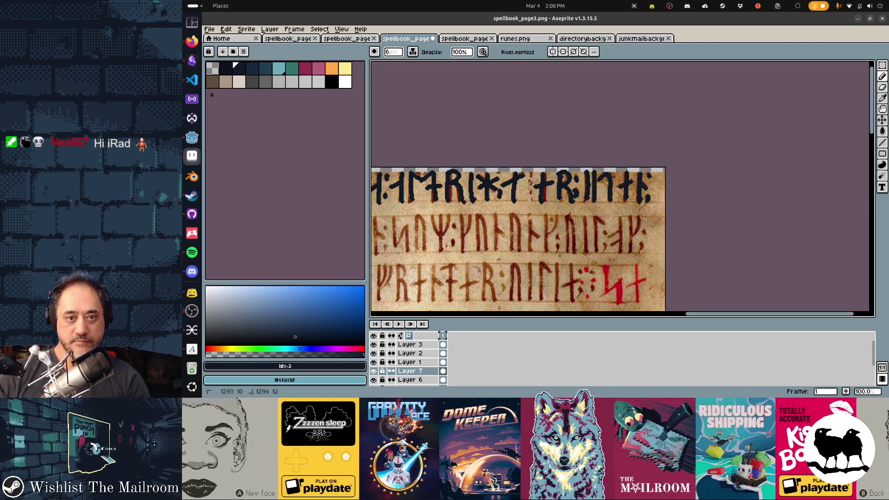
scroll(437, 157, down, 5)
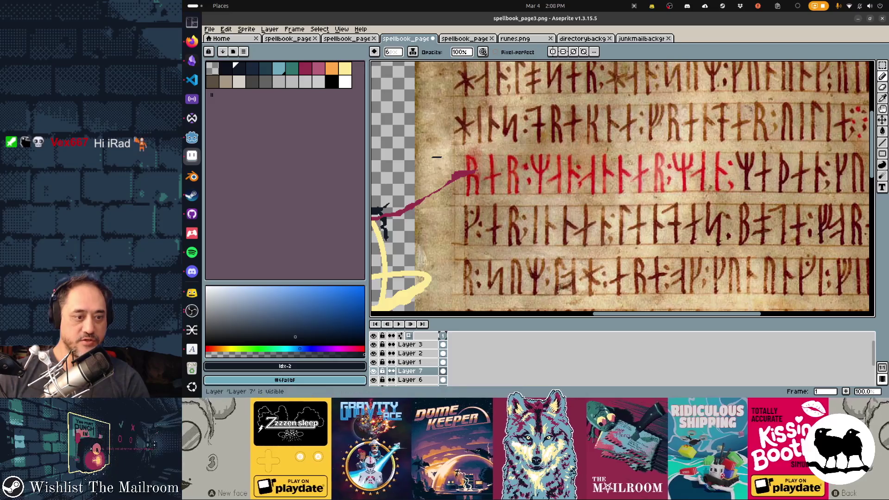
key(alt+Tab)
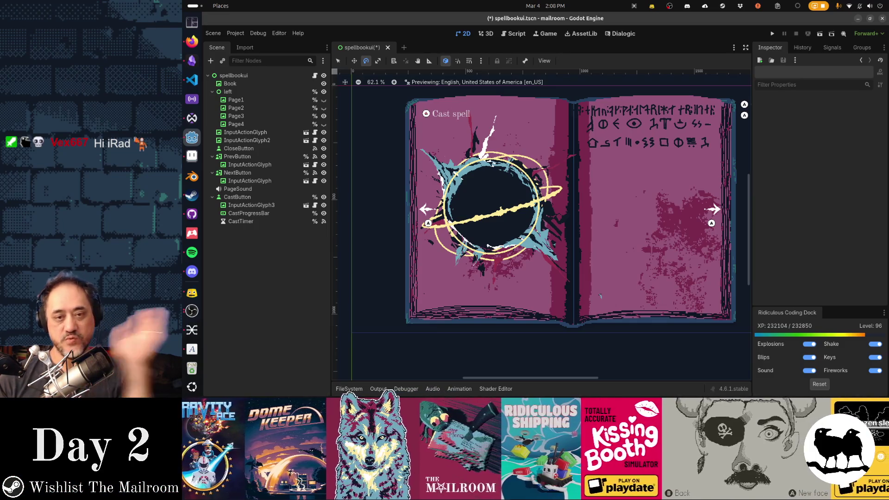
Back in Aseprite, delete Layer 5 with its extra runes
key(alt+Tab)
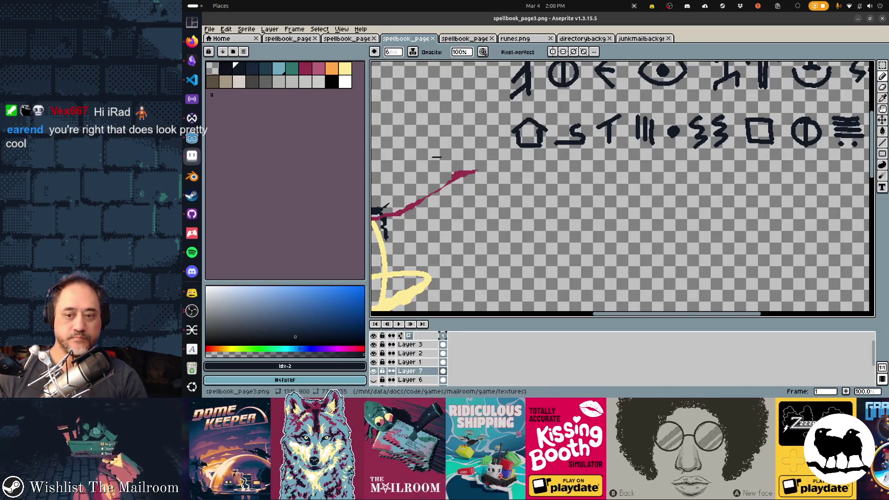
scroll(621, 359, down, 3)
click(410, 364)
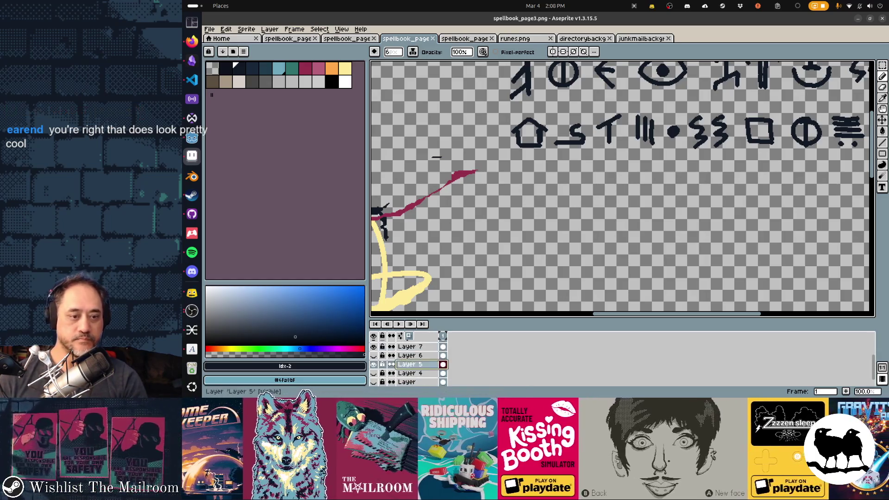
key(Delete)
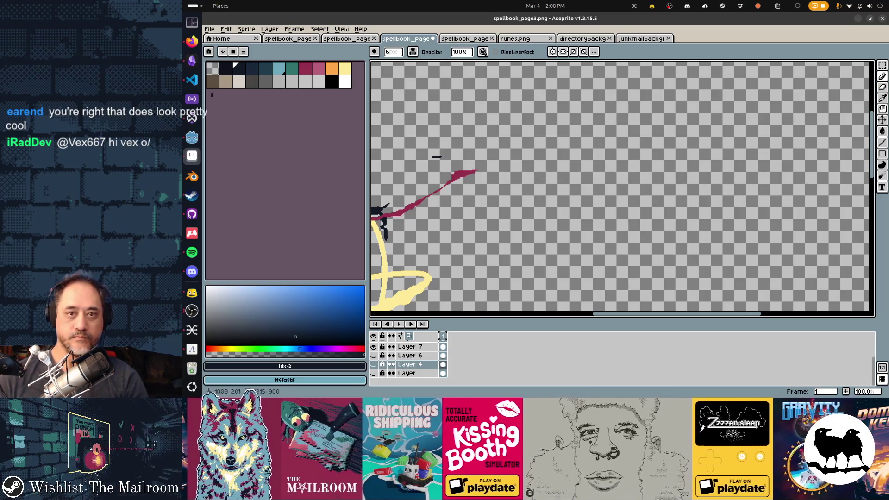
Move the Layer 7 rune row down and right, save, and check it in Godot
scroll(622, 194, up, 5)
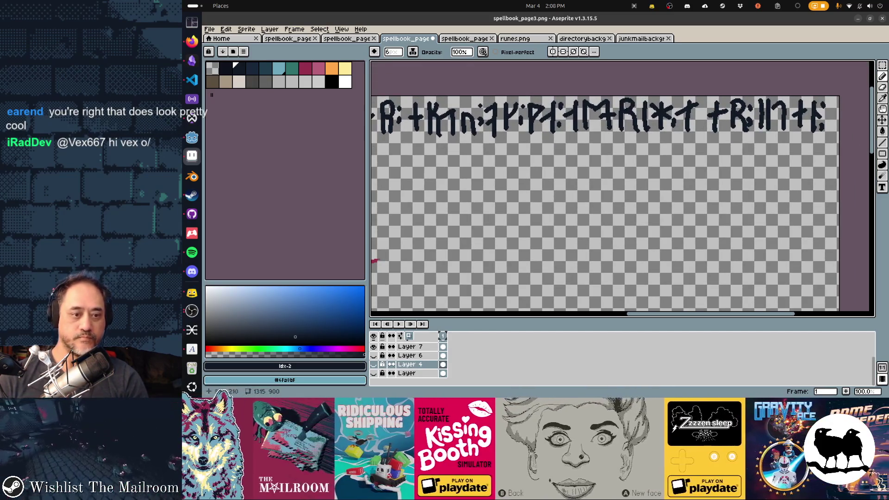
click(406, 346)
key(v)
drag(600, 116, 605, 129)
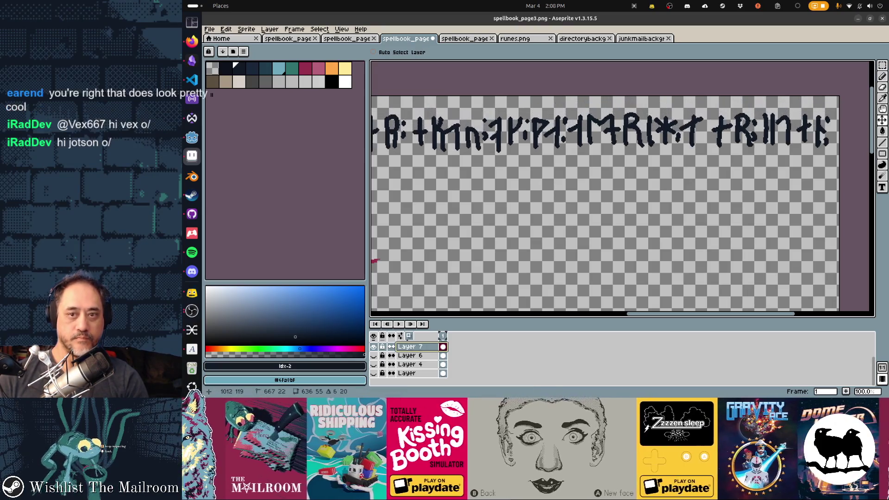
key(ctrl+s)
key(alt+Tab)
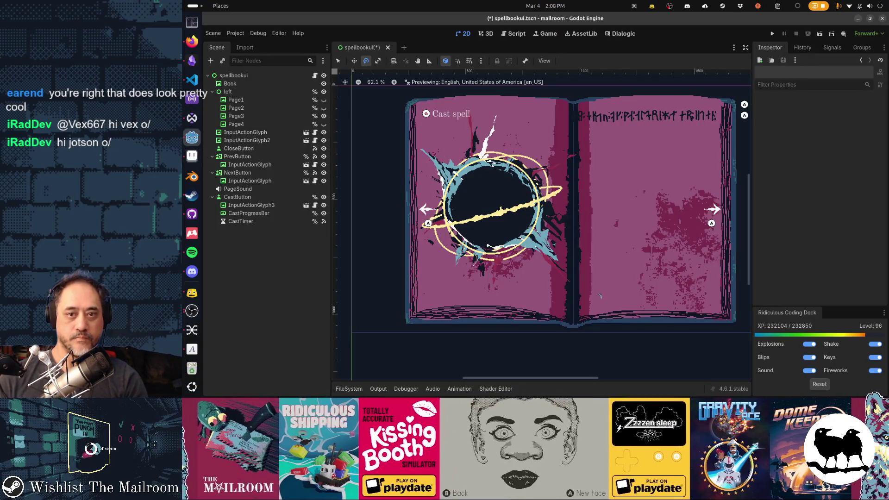
key(alt+Tab)
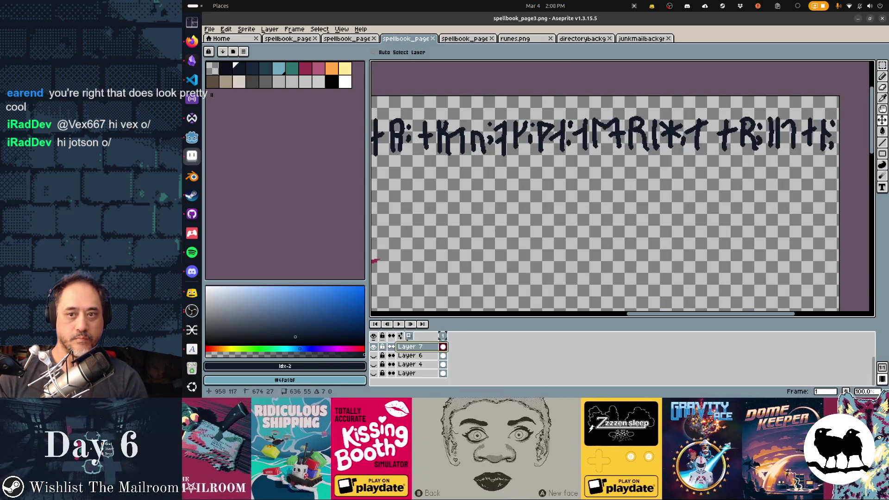
key(ctrl+s)
key(alt+Tab)
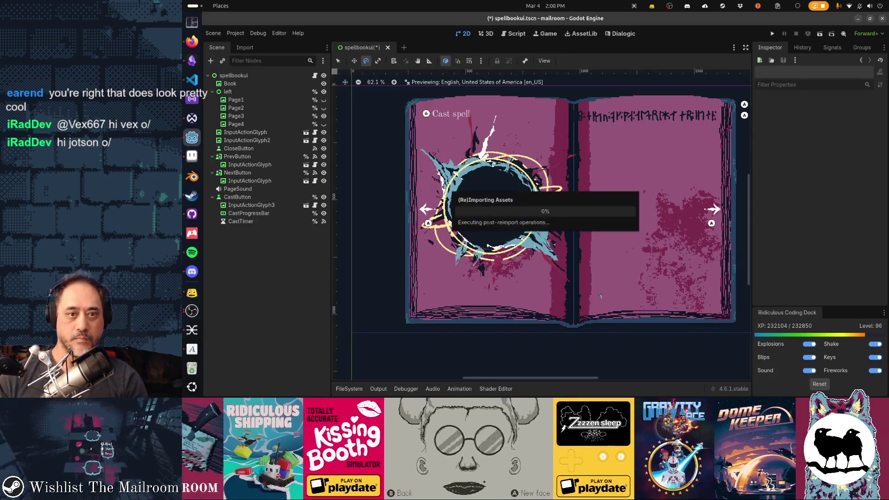
key(alt+Tab)
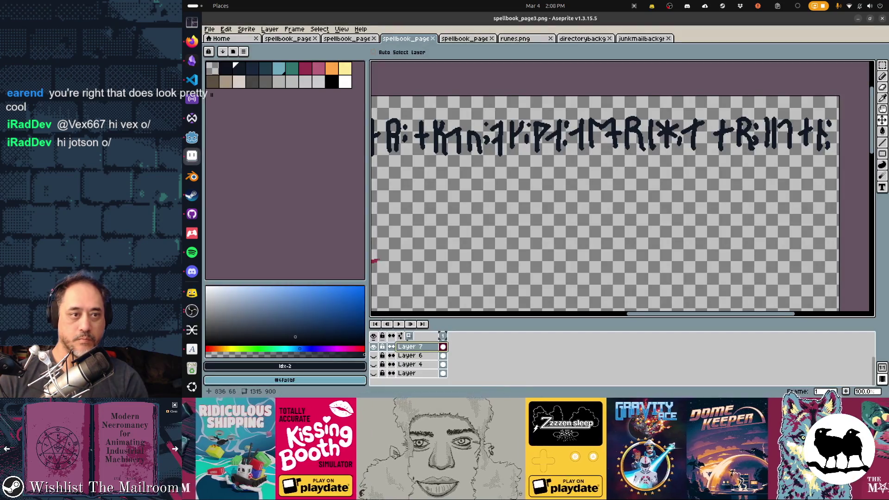
Erase the leading runes of the row, save, and check the trim in Godot
key(m)
mouse_move(484, 111)
mouse_down()
mouse_move(516, 150)
mouse_move(536, 153)
mouse_up()
key(Delete)
key(ctrl+s)
key(alt+Tab)
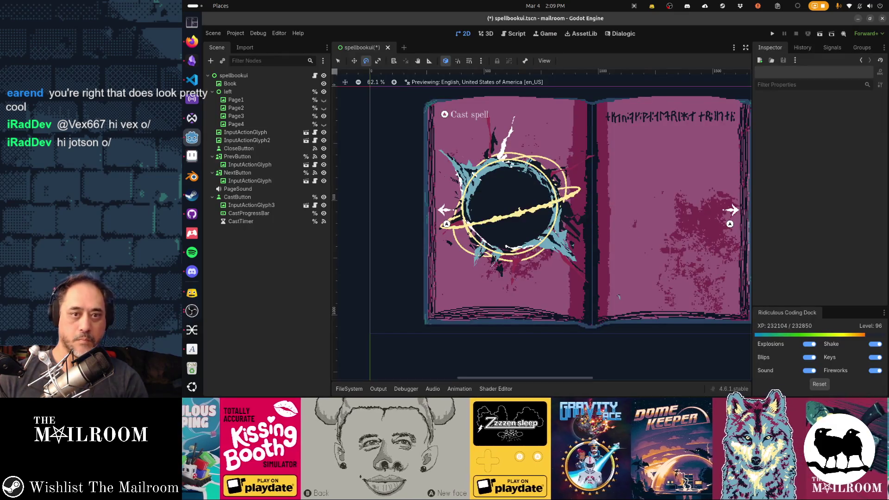
key(alt+Tab)
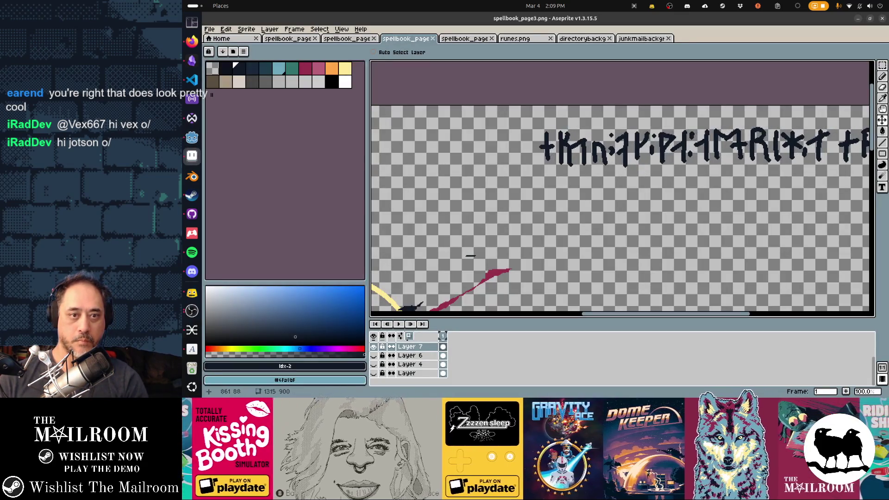
key(alt+Tab)
key(alt+Tab)
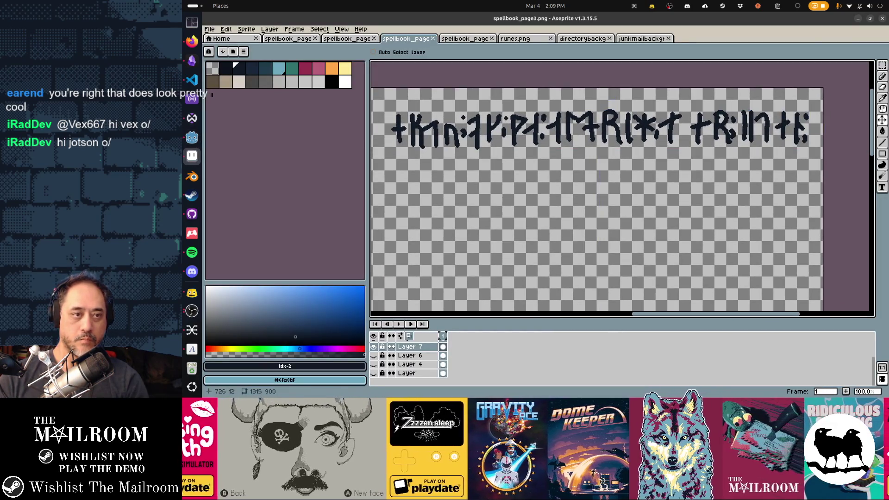
Copy the rune row and paste a horizontally flipped duplicate directly beneath it
key(m)
drag(387, 92, 785, 162)
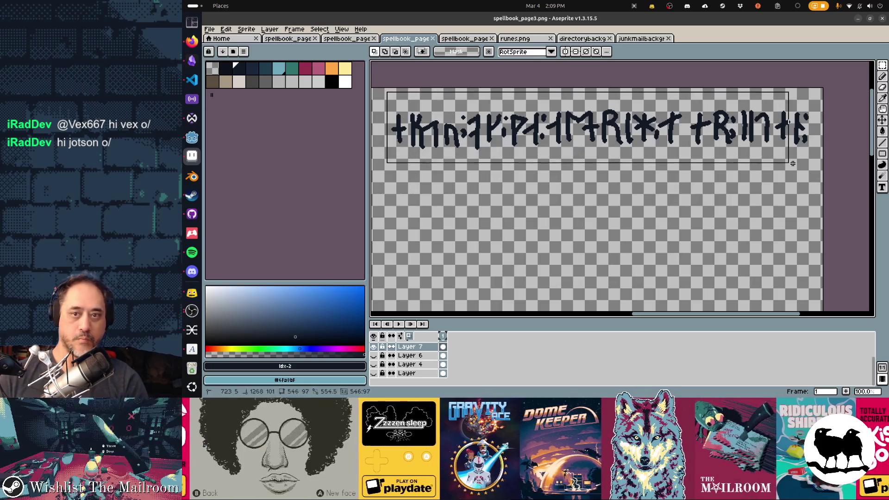
key(ctrl+c)
key(ctrl+v)
drag(417, 130, 417, 173)
key(Left)
key(Left)
key(Left)
key(Up)
key(Up)
key(Up)
key(shift+h)
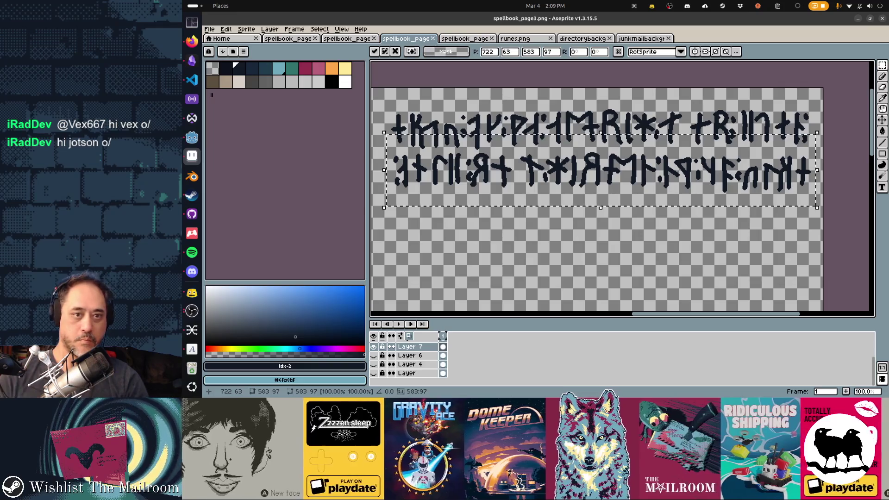
key(Return)
Copy both rune rows and place the pasted pair below the originals
drag(375, 92, 819, 212)
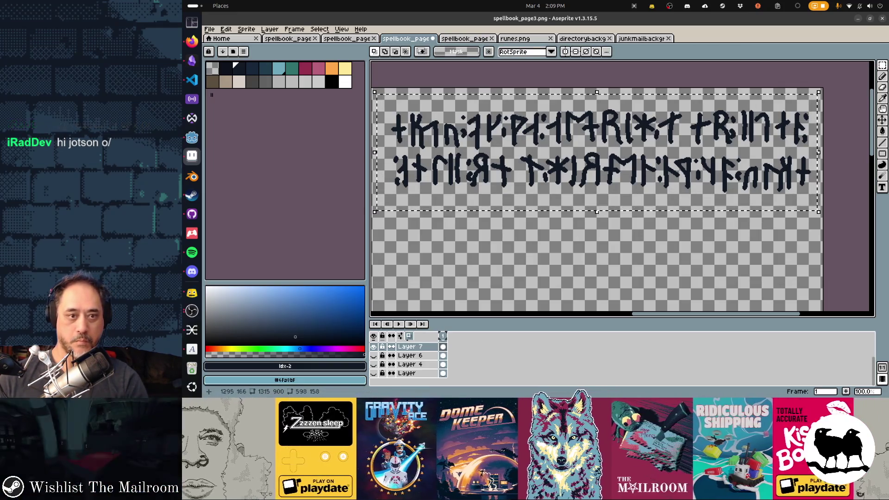
key(ctrl+c)
key(ctrl+v)
drag(463, 139, 463, 219)
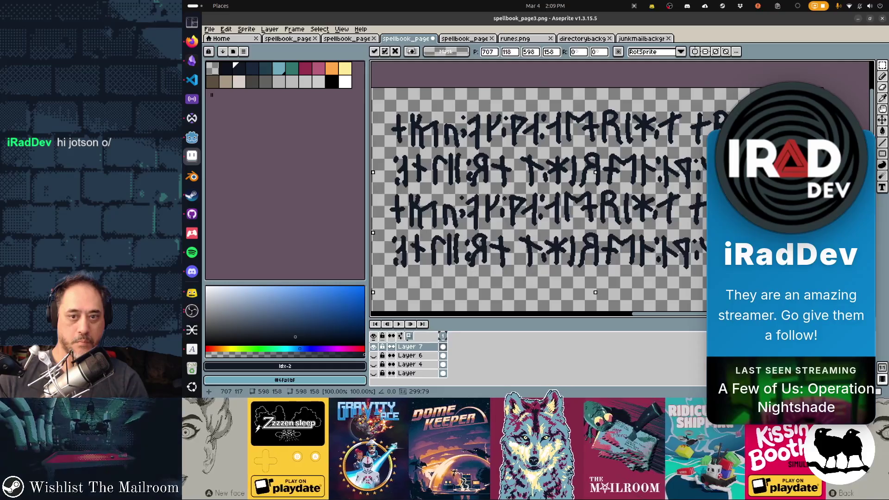
scroll(537, 186, down, 3)
drag(633, 148, 631, 233)
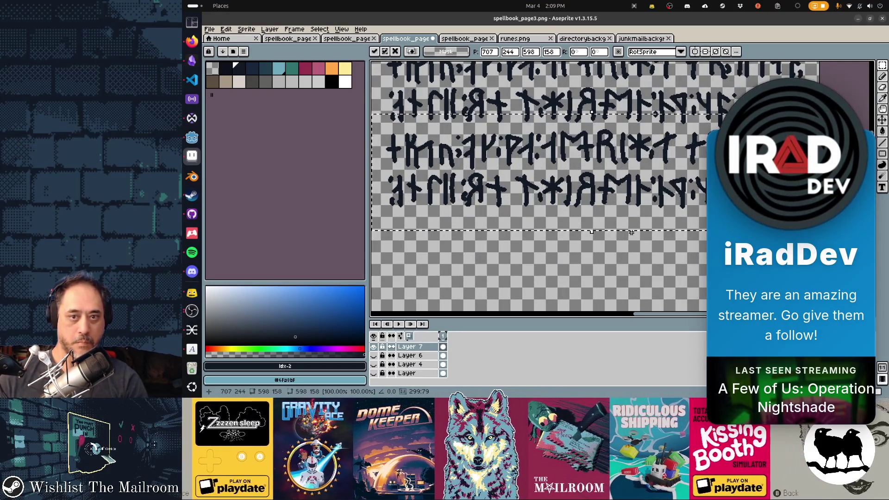
scroll(632, 233, down, 3)
drag(631, 139, 631, 225)
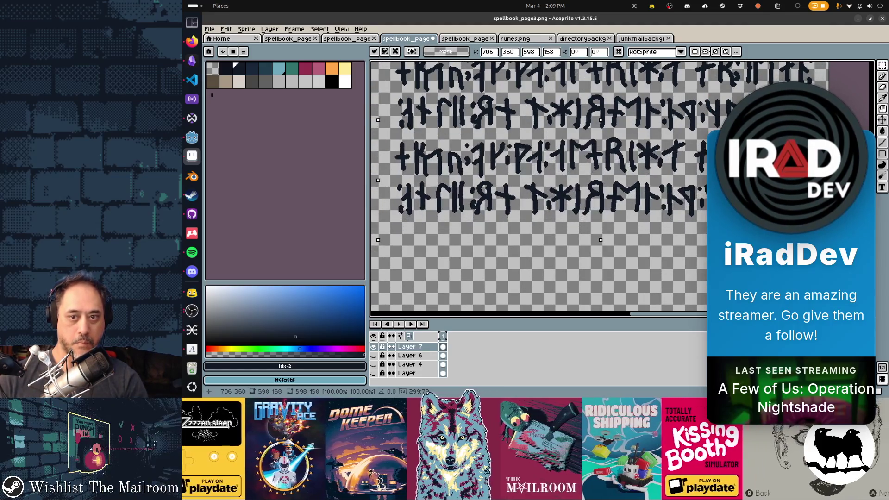
Keep placing row copies down the page to the bottom, save, and preview in Godot
scroll(602, 185, down, 3)
drag(631, 139, 631, 232)
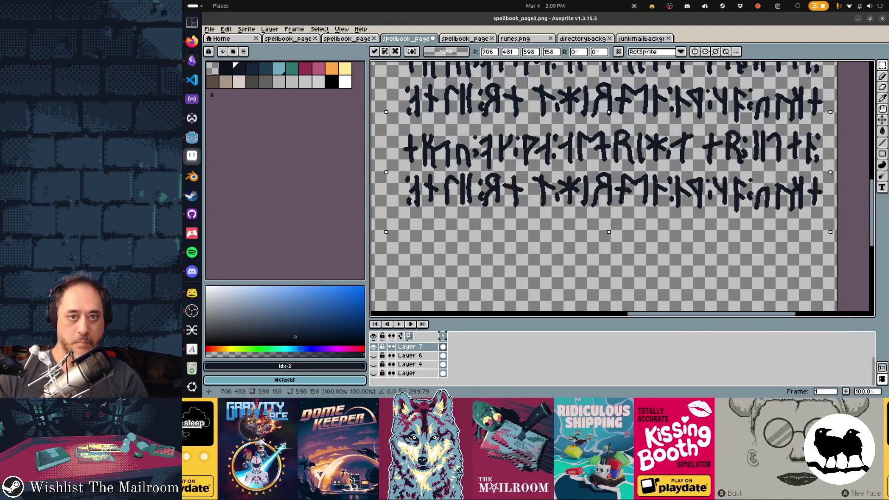
scroll(456, 232, down, 3)
drag(455, 203, 455, 292)
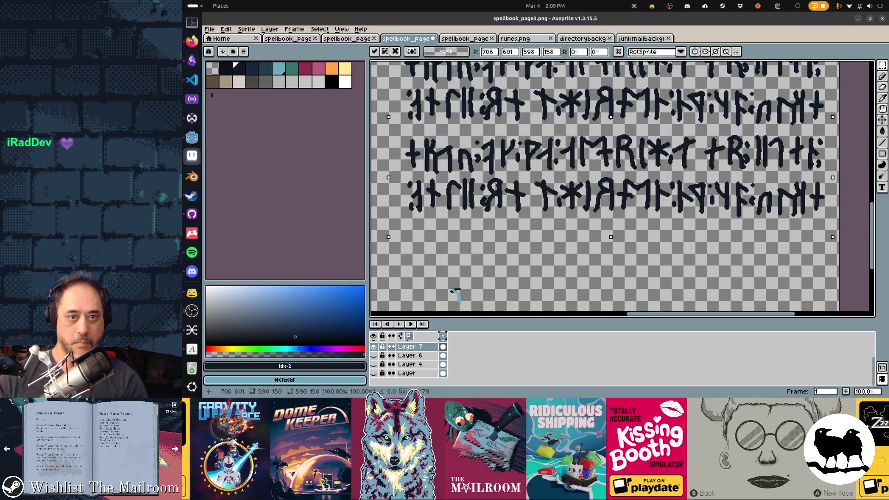
scroll(456, 292, down, 3)
drag(449, 97, 449, 187)
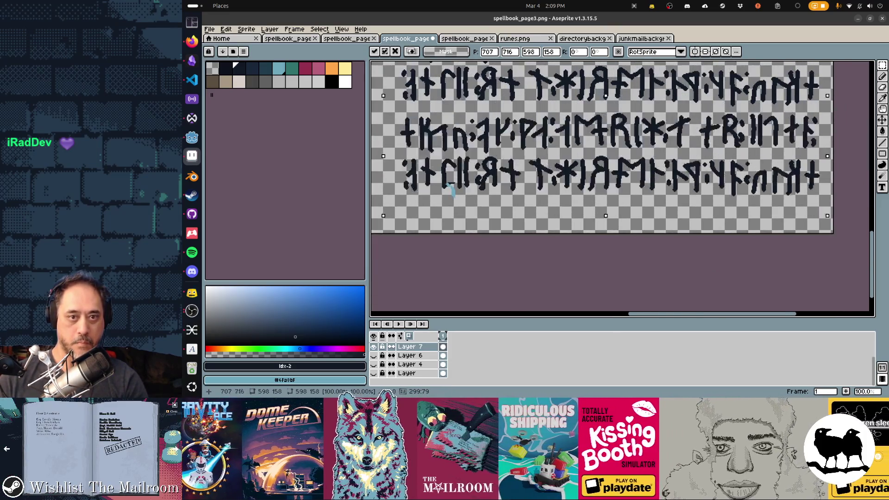
key(ctrl+s)
key(alt+Tab)
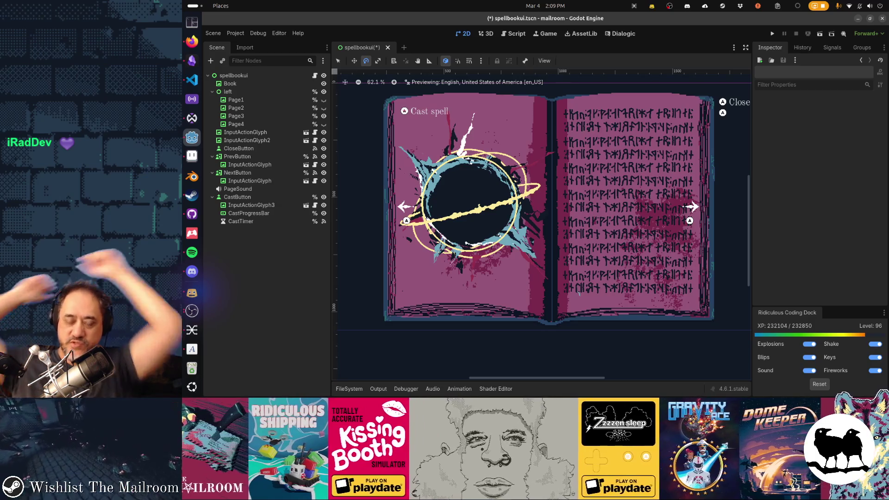
Nudge the rune layer slightly left and down, save, and recheck the page in Godot
key(alt+Tab)
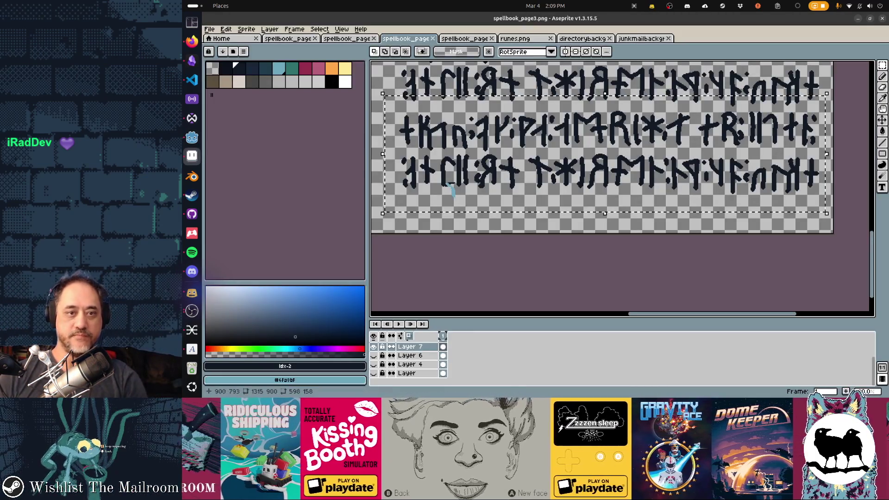
drag(539, 151, 544, 220)
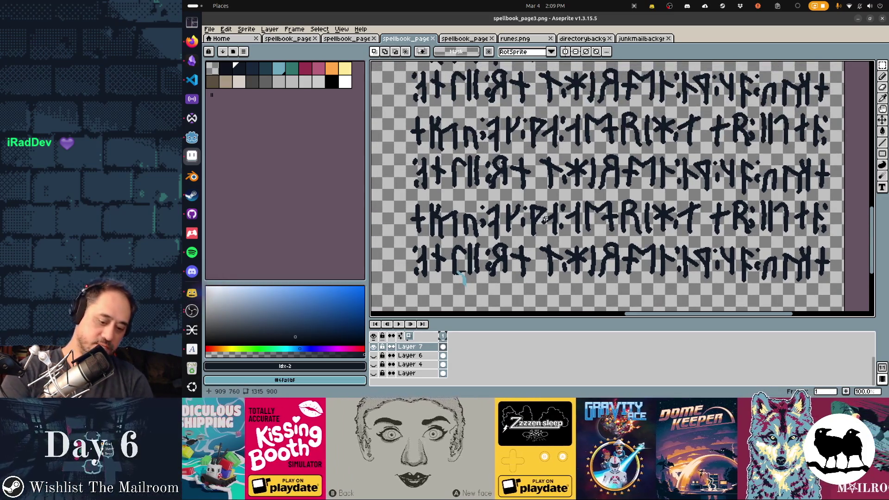
scroll(545, 219, down, 2)
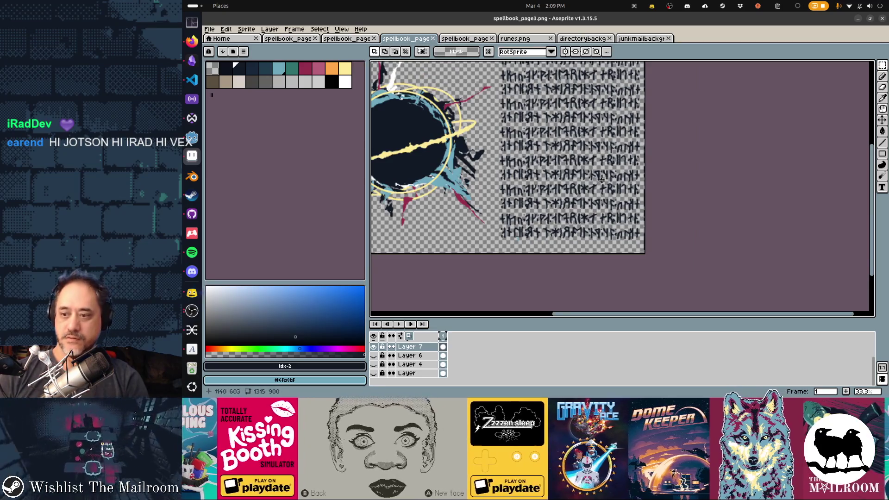
key(v)
drag(550, 170, 548, 173)
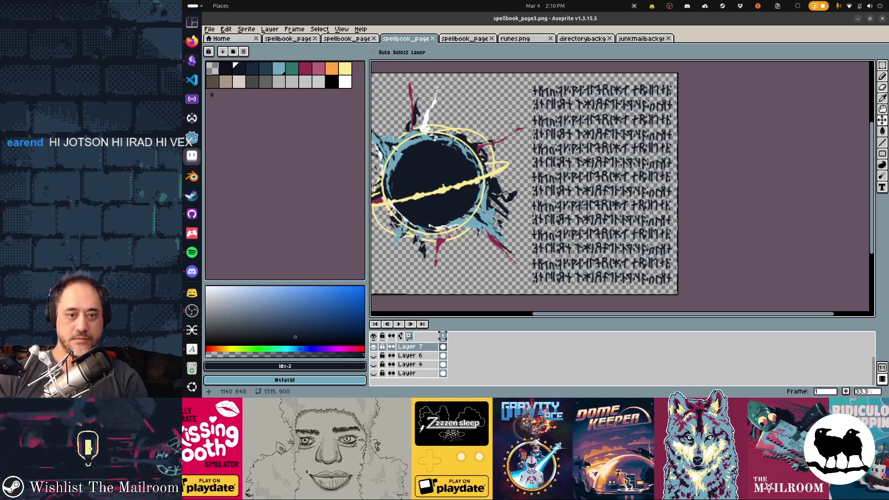
key(ctrl+s)
key(alt+Tab)
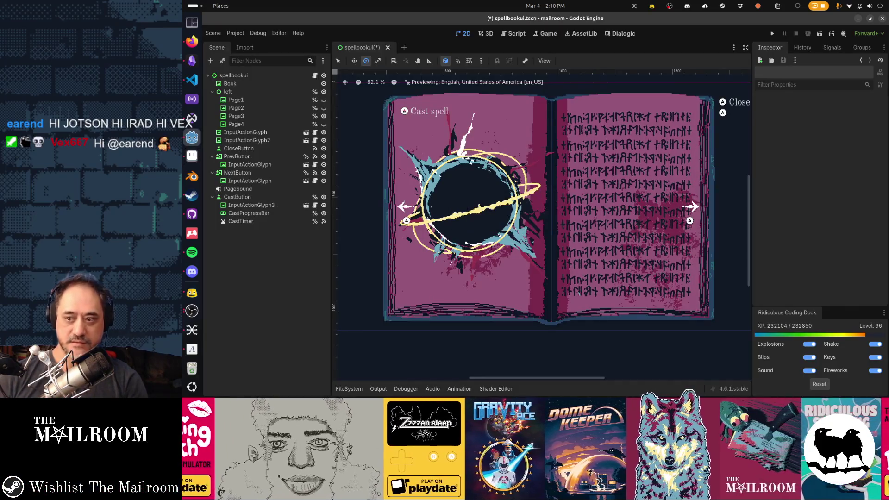
key(alt+Tab)
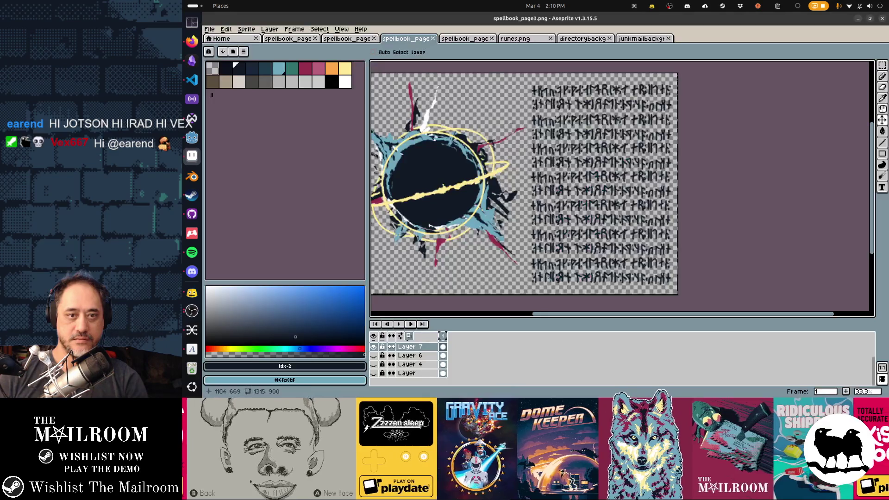
key(alt+Tab)
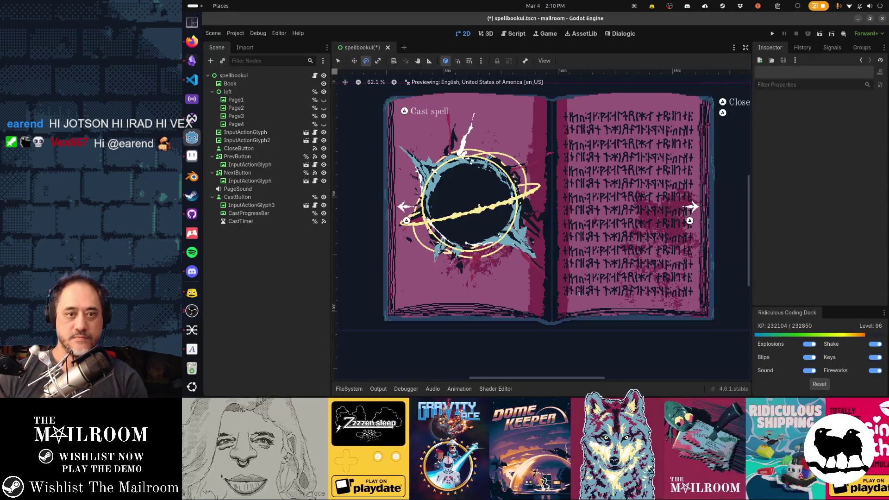